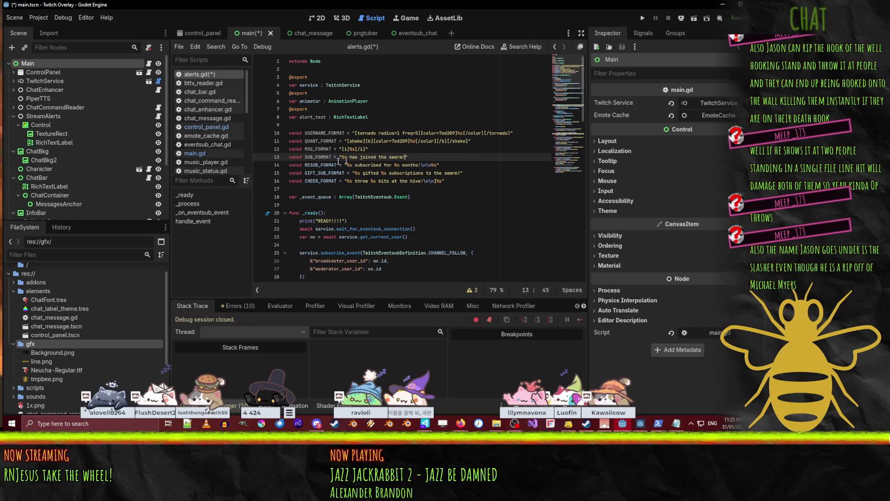
Step: Replace 'subscribed for' in RESUB_FORMAT with 'buzzing with the swarm for', fixing the 'sawrm' typo
left_click(314, 157)
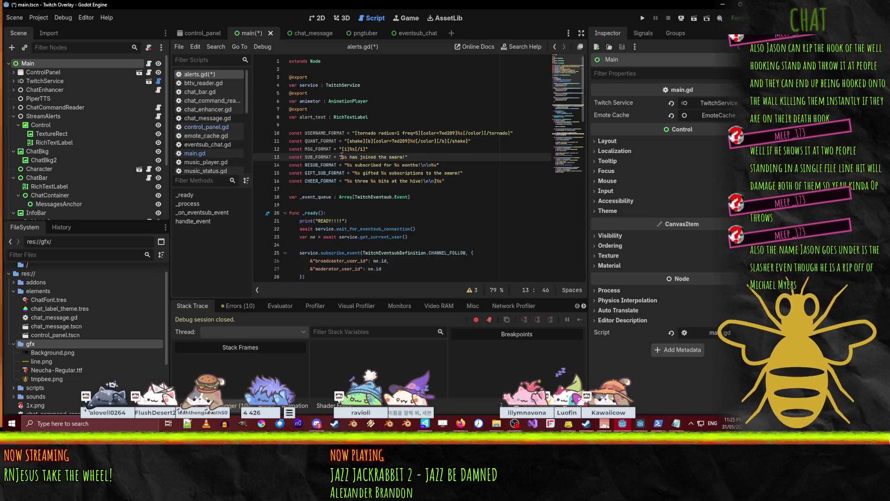
left_click(325, 165)
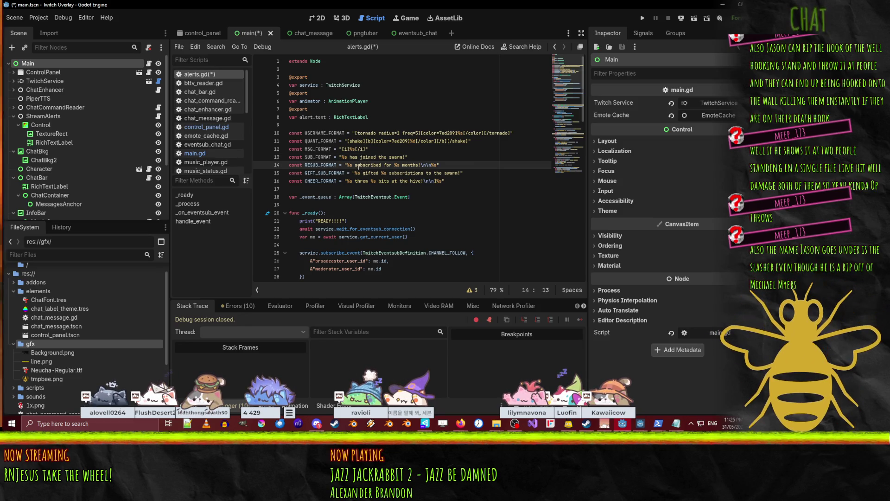
left_click(355, 165)
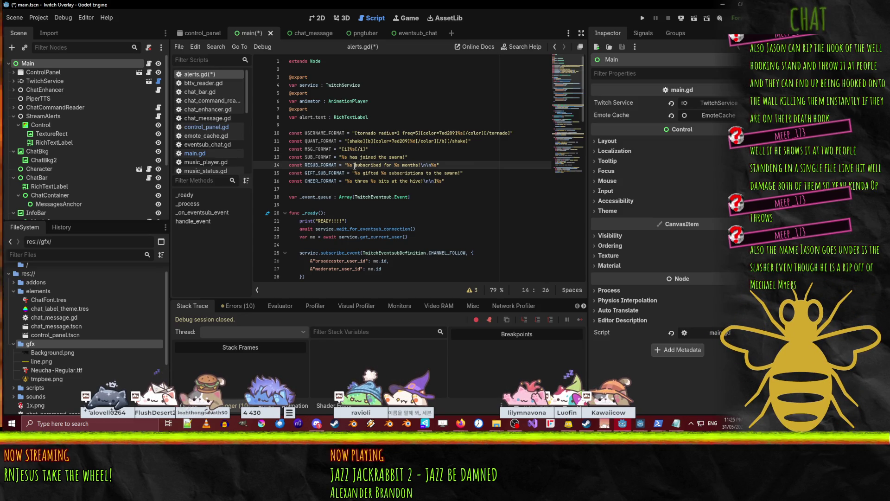
left_click_drag(355, 165, 393, 165)
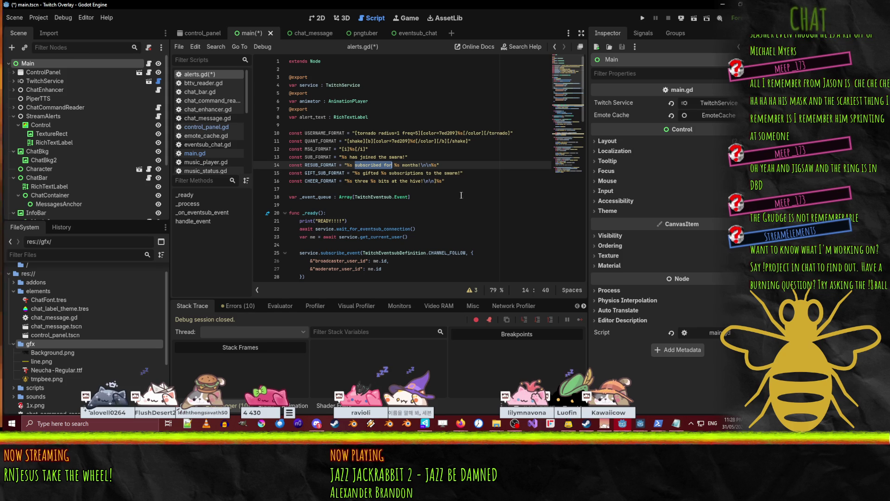
left_click(482, 158)
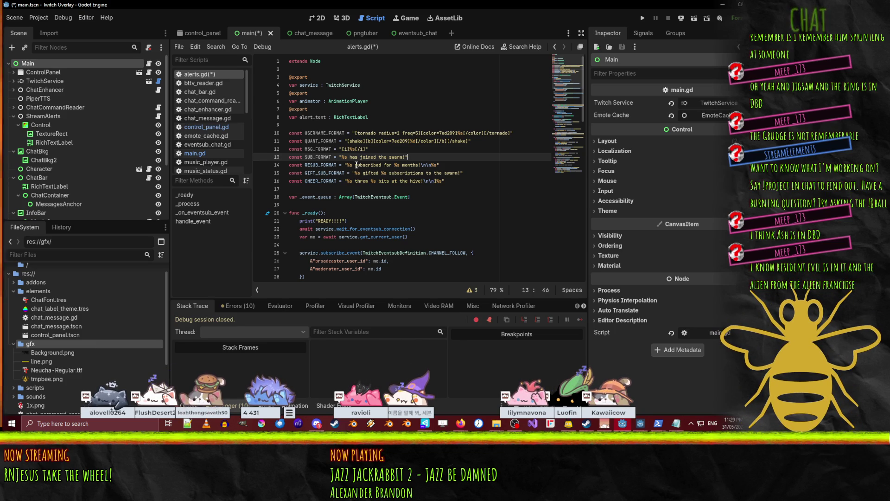
left_click_drag(356, 166, 392, 165)
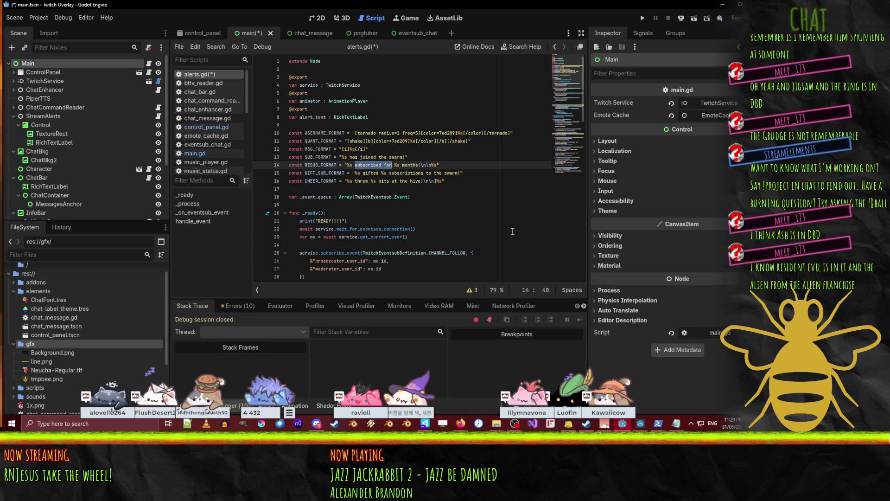
type("buzzing w")
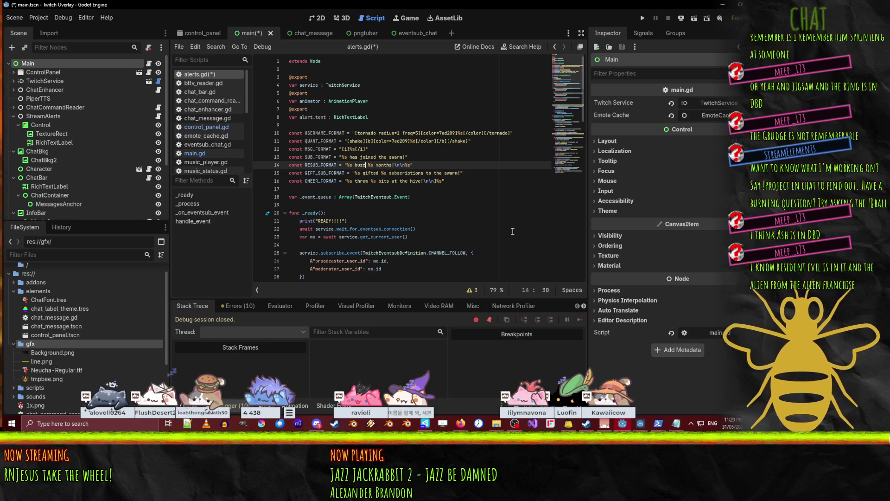
type("ith the sawrm f")
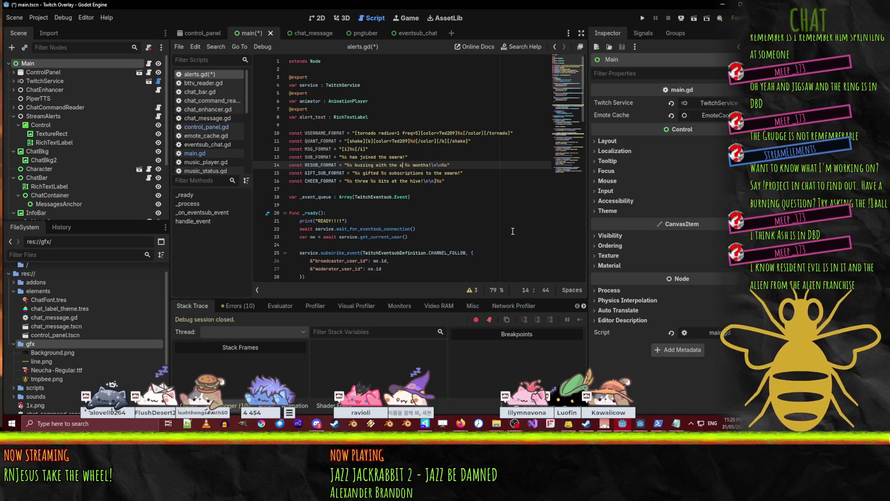
type("or")
key("Left")
key("Left")
key("Left")
key("BackSpace")
key("Left")
type("w")
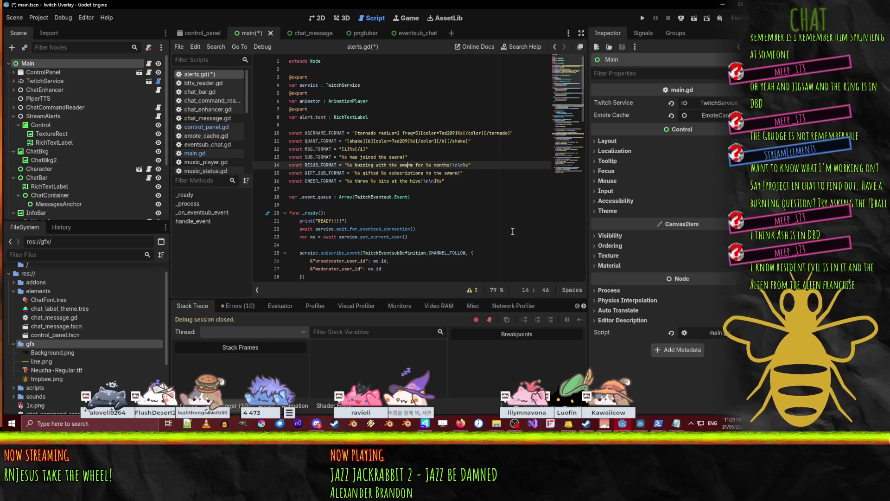
Step: Change 'with the swarm' to 'in the hive' in RESUB_FORMAT
left_click(469, 173)
key("Down")
key("Down")
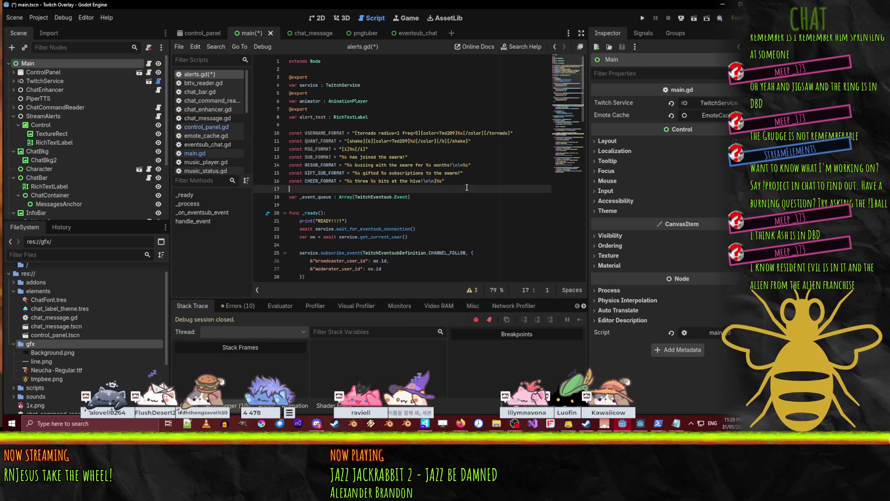
left_click(472, 182)
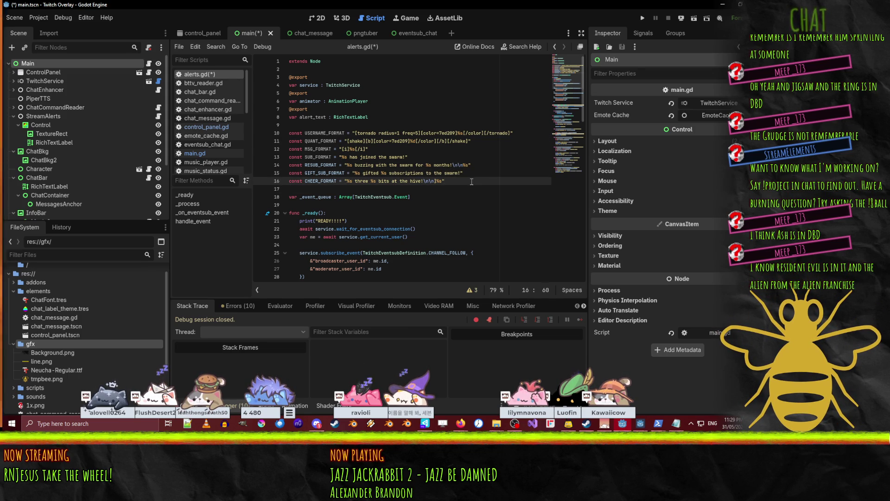
double_click(382, 165)
left_click(414, 165, "shift")
type("in the hive")
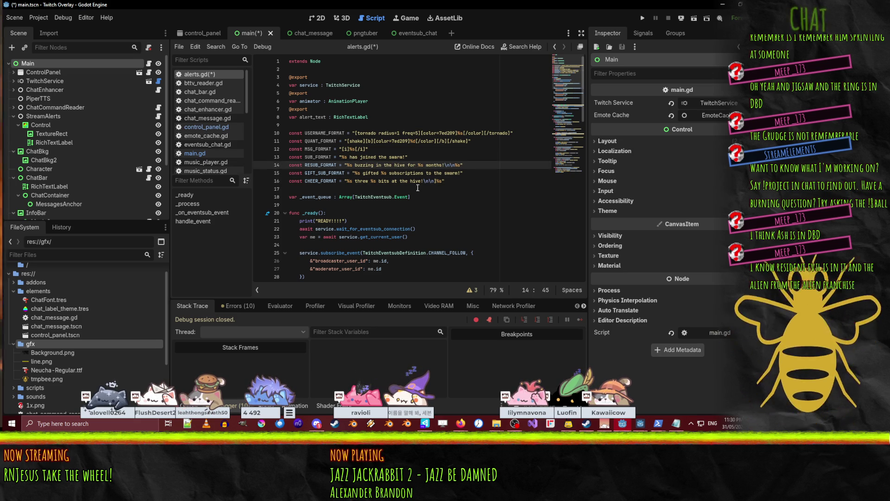
Step: Review the wording of the SUB_FORMAT, GIFT_SUB_FORMAT and CHEER_FORMAT strings
left_click(371, 157)
double_click(371, 173)
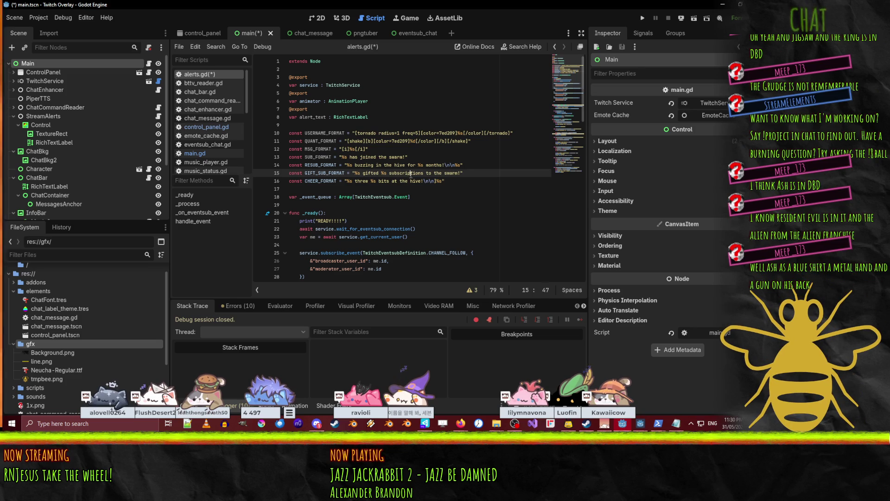
double_click(406, 173)
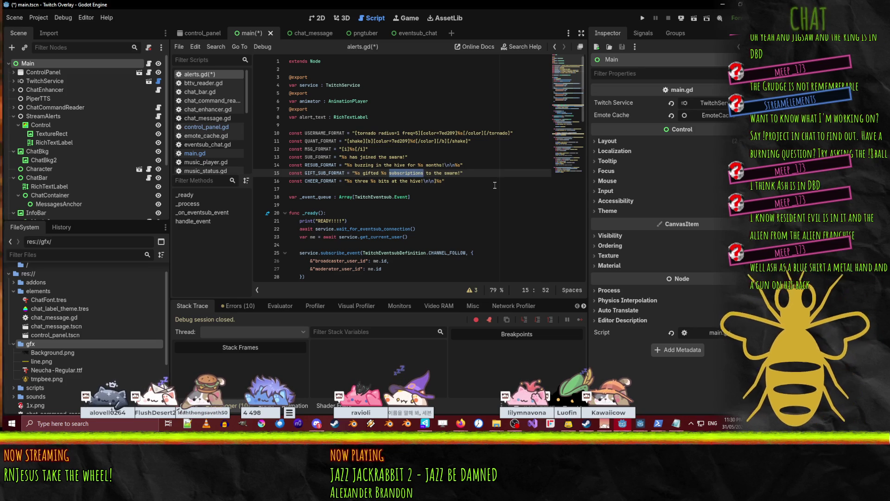
key("Up")
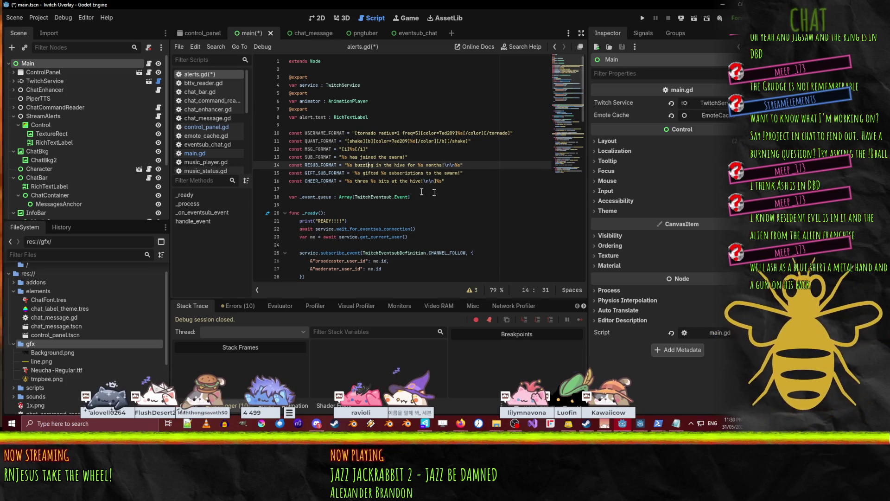
left_click(399, 181)
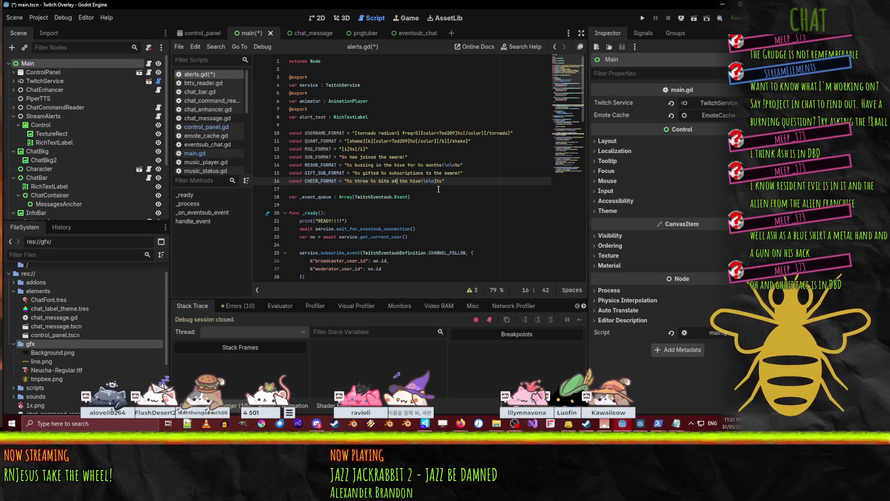
left_click(435, 181)
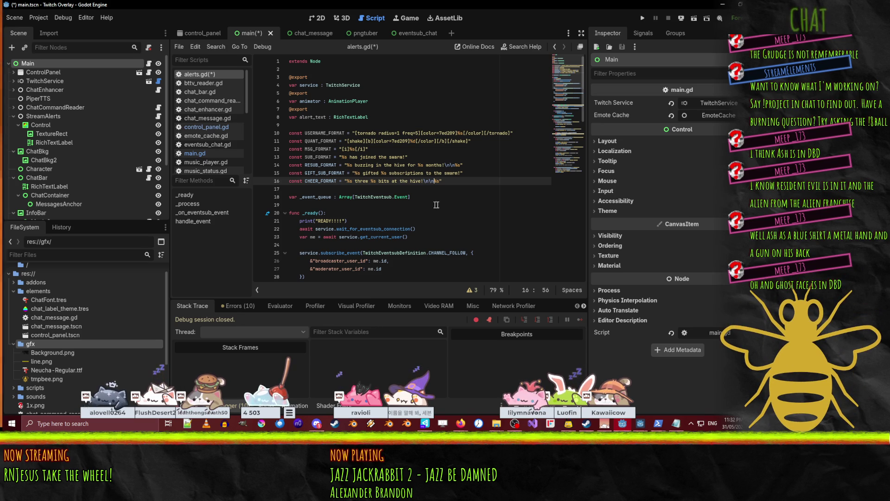
scroll(480, 190, "down", 2)
scroll(464, 195, "up", 2)
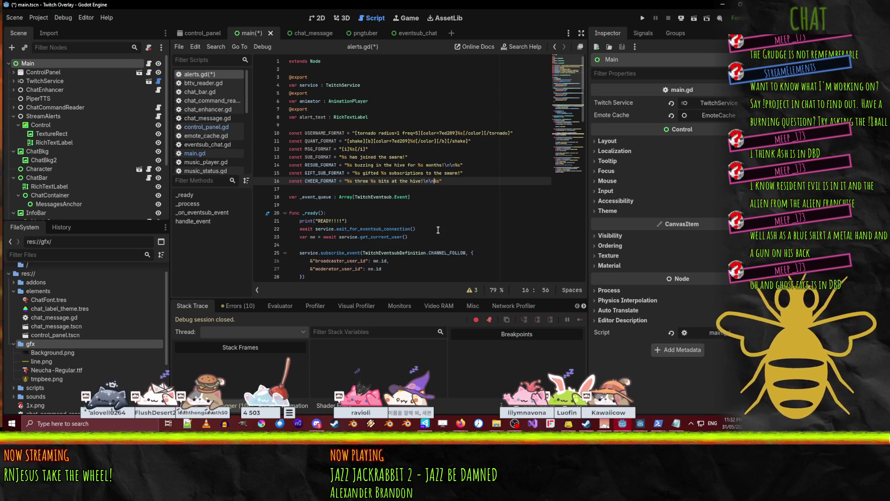
scroll(441, 211, "down", 1)
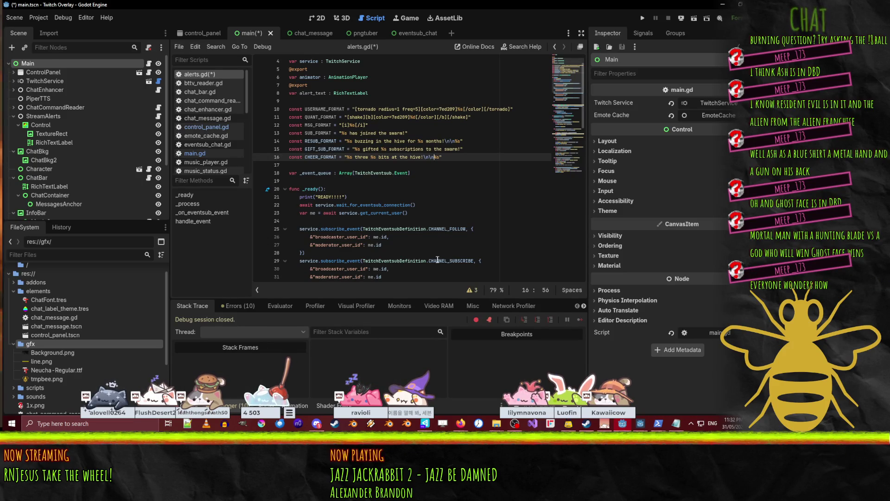
mouse_move(435, 260)
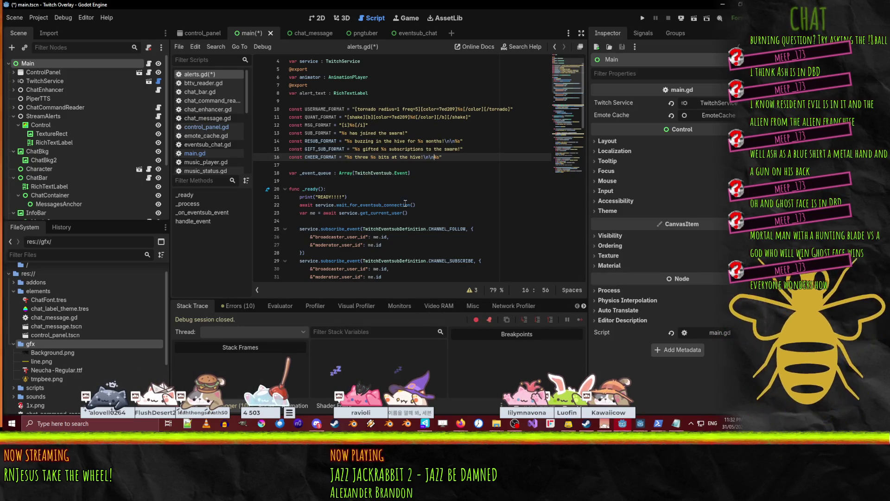
mouse_move(406, 204)
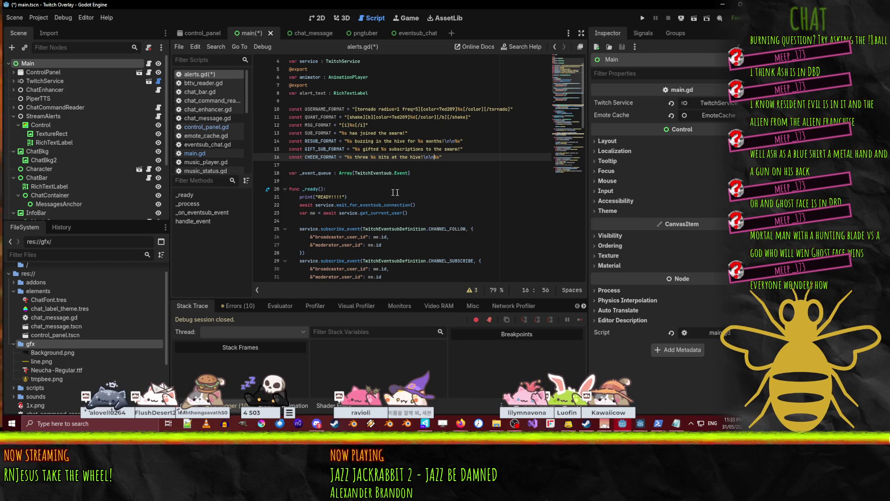
Step: Change line 67 so it reads alert_text.text = SUB_FORMAT % [ username ], dropping 'var'
scroll(477, 206, "down", 15)
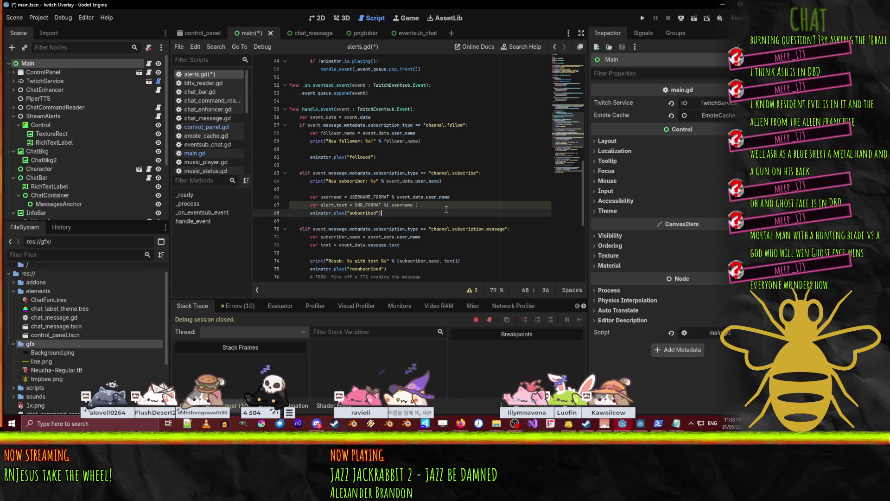
left_click(436, 198)
left_click(438, 204)
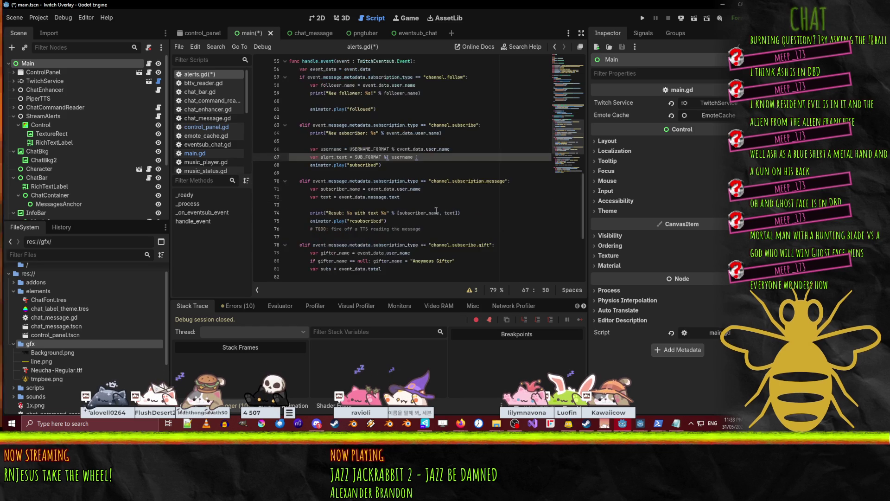
scroll(417, 190, "down", 1)
left_click(356, 180)
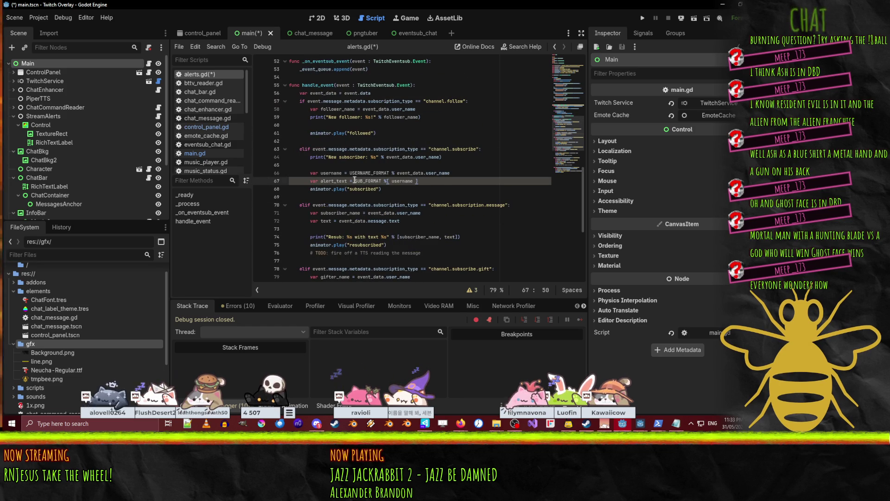
scroll(458, 191, "up", 7)
scroll(459, 191, "up", 10)
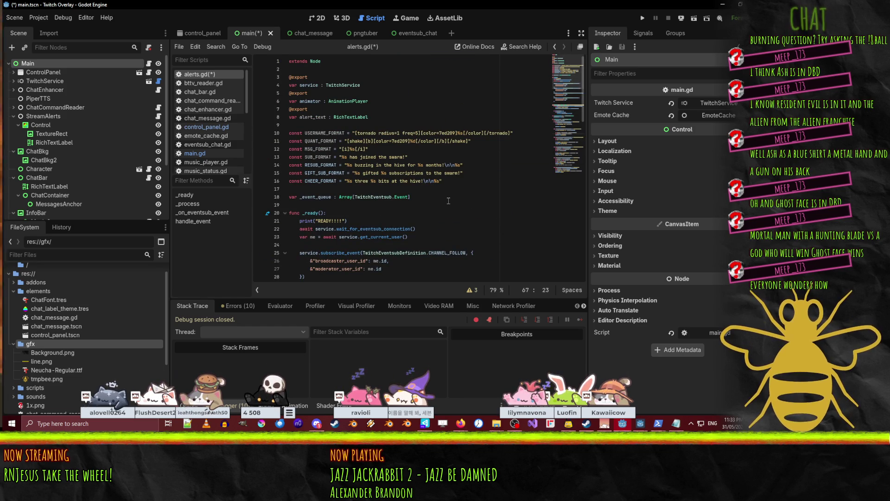
type(".text = SUB_FORMAT %[ username")
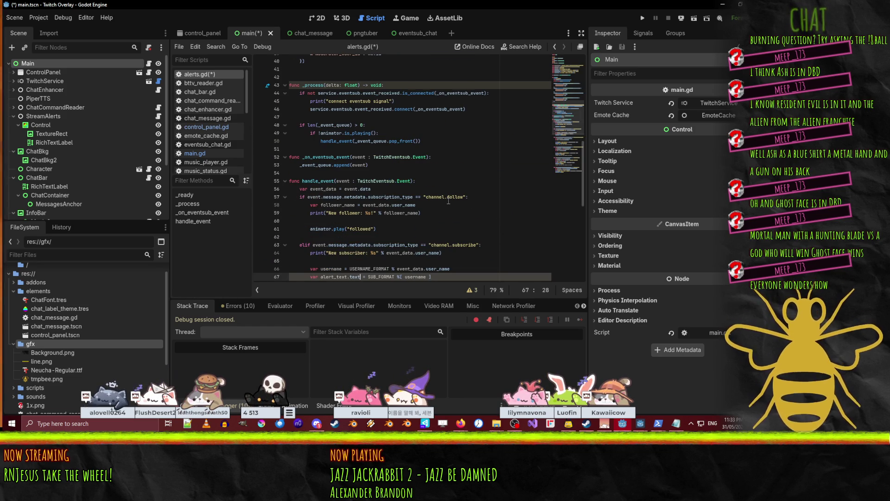
key("Home")
key("Delete")
key("Delete")
key("Delete")
scroll(426, 216, "down", 5)
scroll(426, 216, "down", 1)
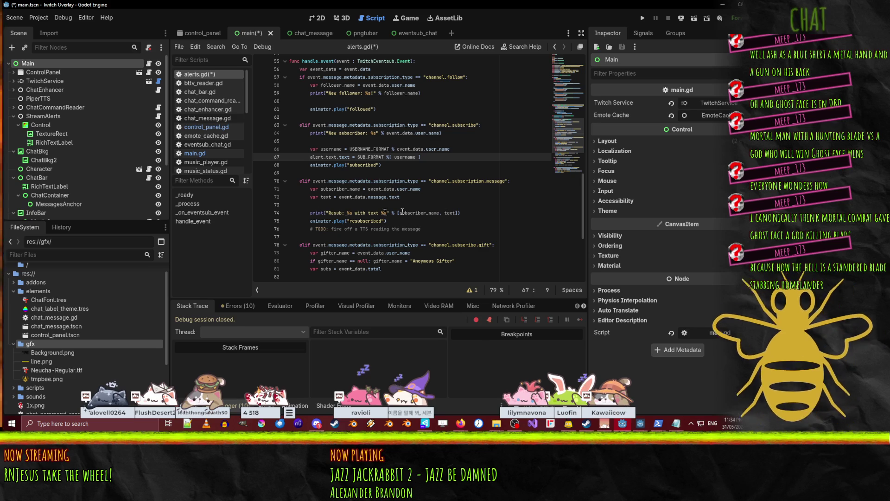
Step: Inline the user name expression into the resub print and delete the unused subscriber_name line
left_click(446, 142)
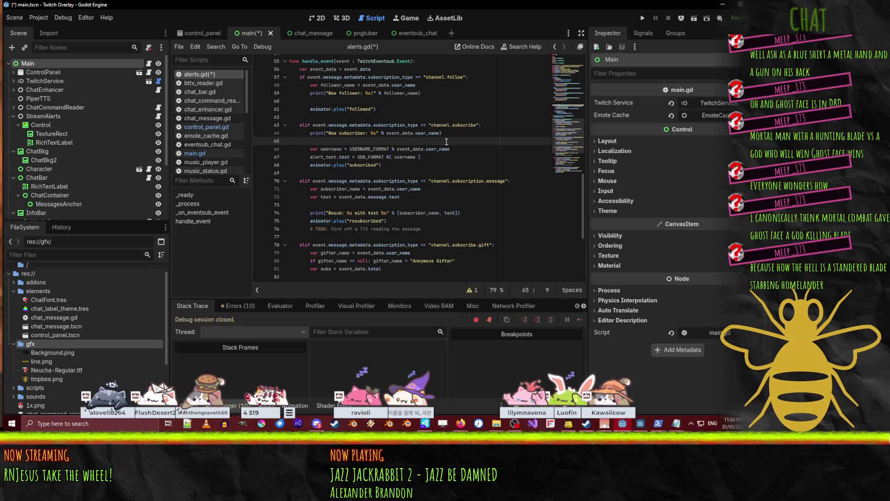
key("BackSpace")
key("BackSpace")
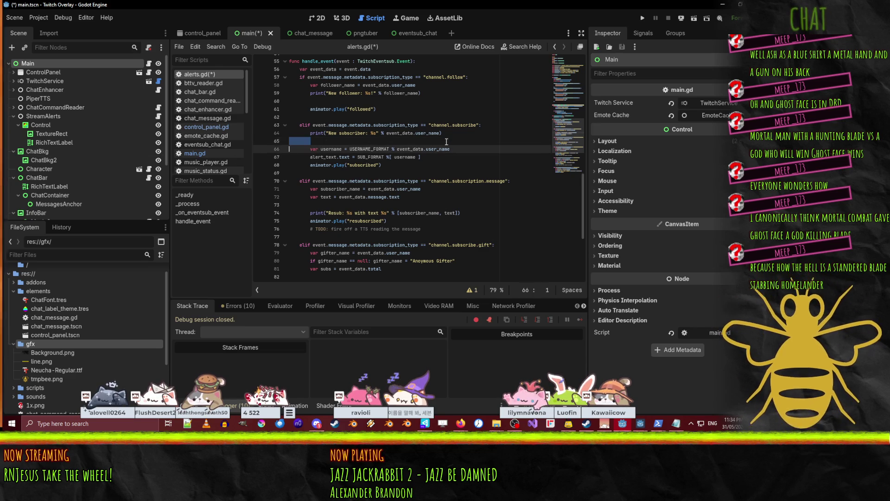
key("Delete")
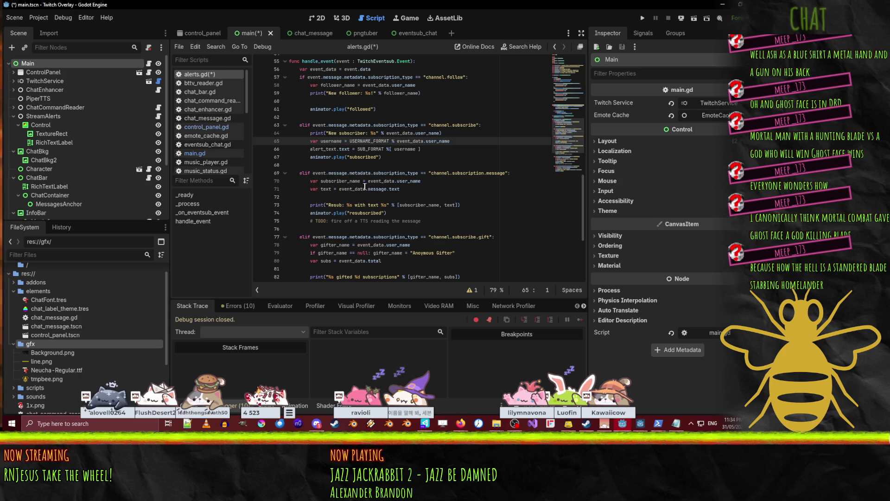
mouse_move(369, 181)
left_mouse_down()
mouse_move(421, 181)
mouse_move(297, 197)
left_mouse_up()
key("ctrl+x")
left_click(420, 213)
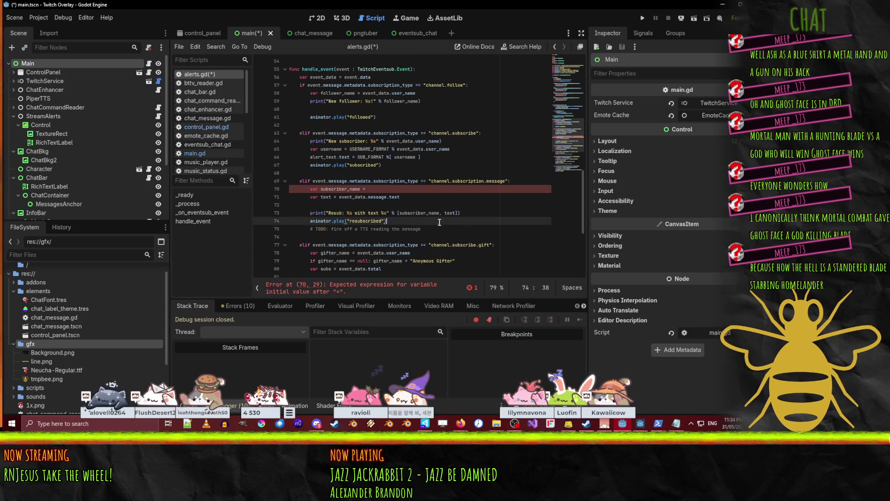
double_click(419, 213)
key("ctrl+v")
left_click(371, 190)
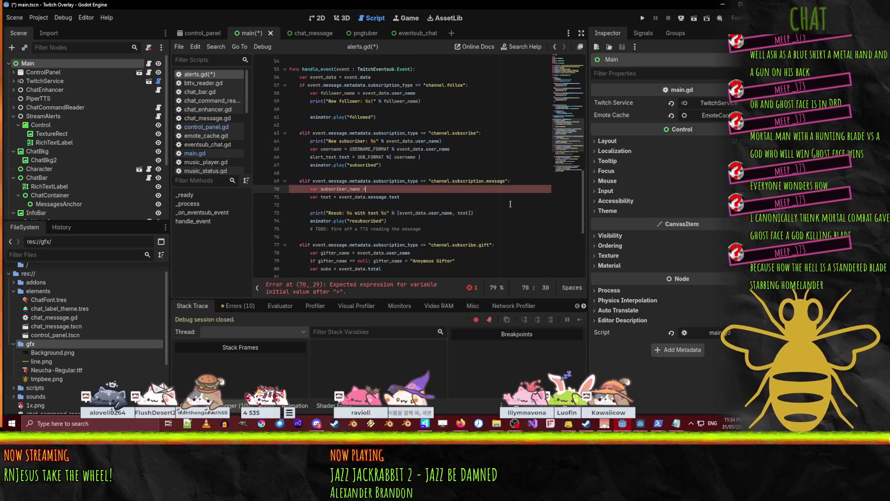
key("ctrl+shift+k")
key("Down")
key("ctrl+shift+k")
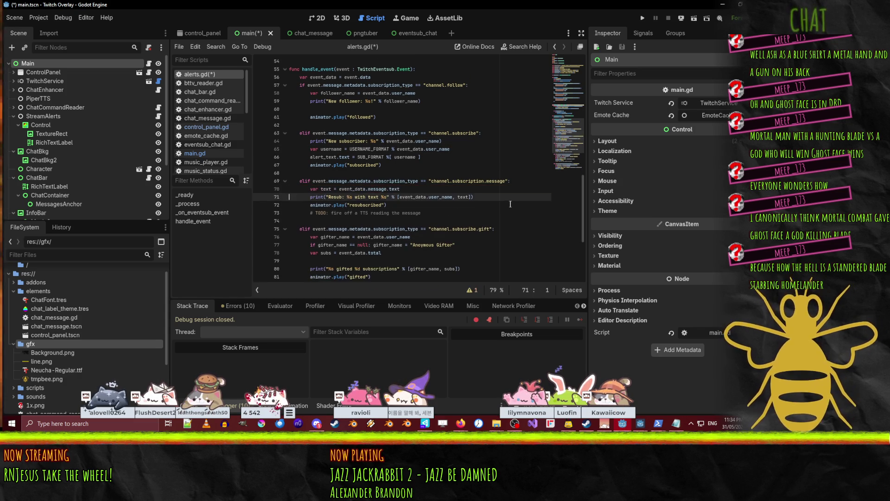
Step: Copy the username formatting and alert text lines from the subscribe branch into the resub branch
scroll(390, 181, "up", 1)
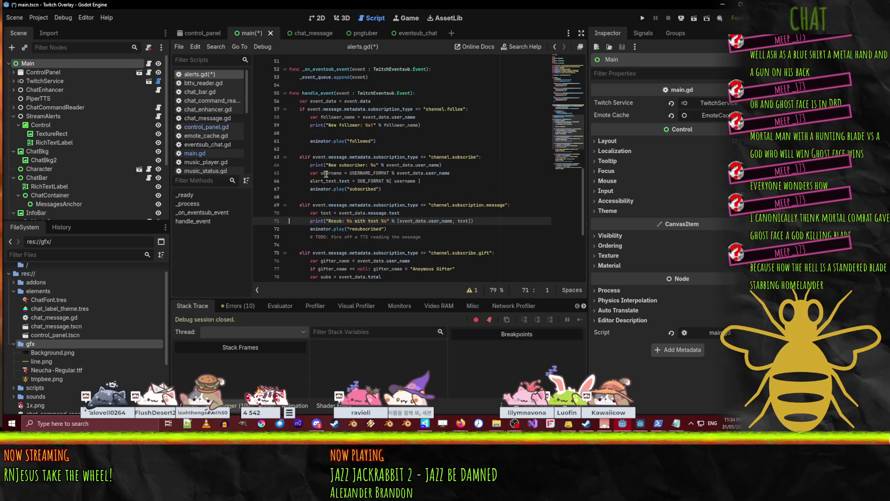
left_click(321, 173)
key("Down")
key("Down")
key("Down")
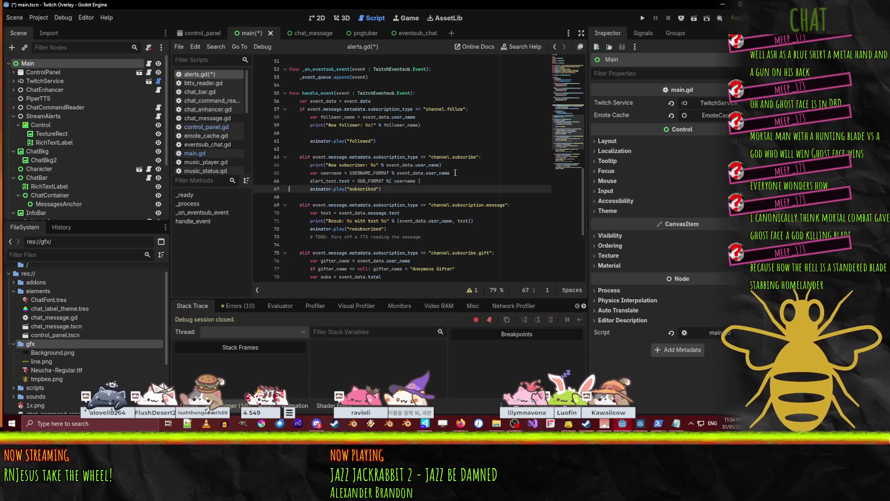
key("Down")
key("Down")
key("ctrl+v")
key("Up")
key("Up")
key("Up")
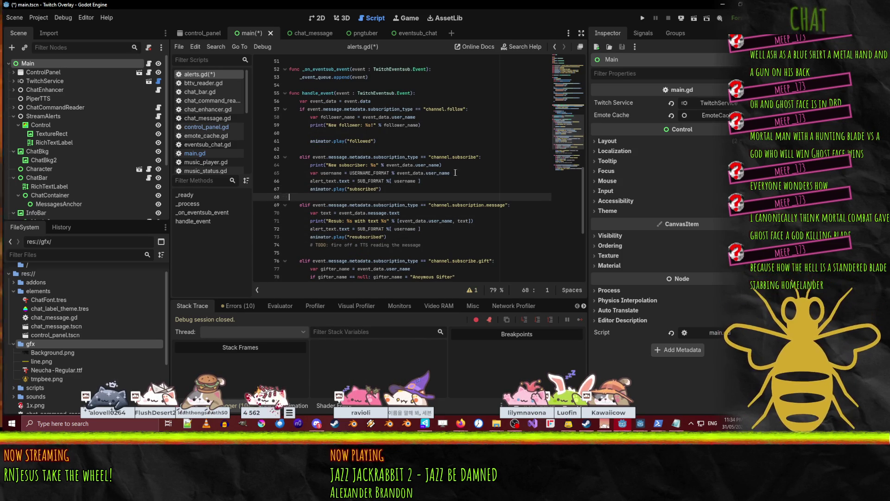
key("ctrl+c")
key("Down")
key("Down")
key("Down")
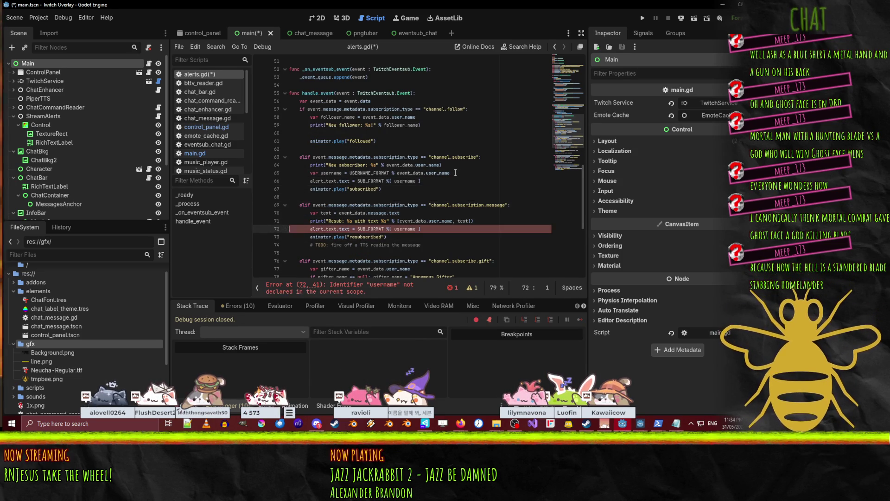
key("ctrl+v")
key("Up")
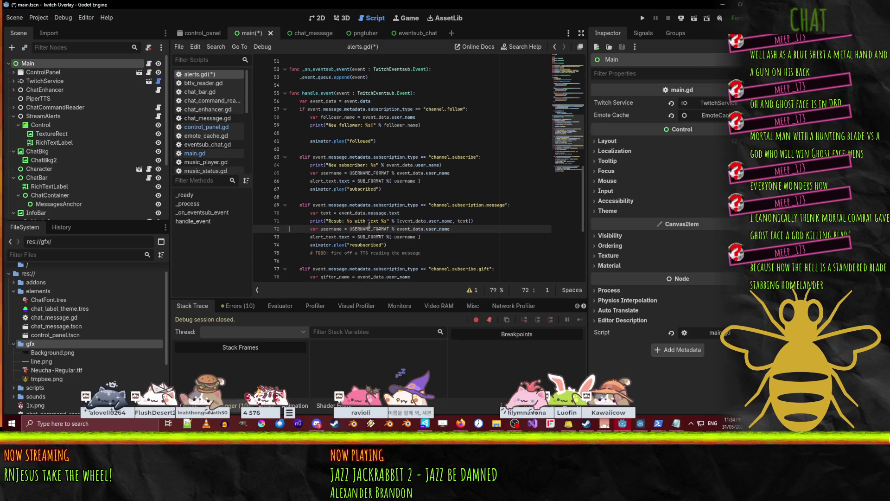
Step: Switch the resub alert to RESUB_FORMAT with username, duration, text, and start 'var duration = event_data.'
left_click(357, 237)
type("RE")
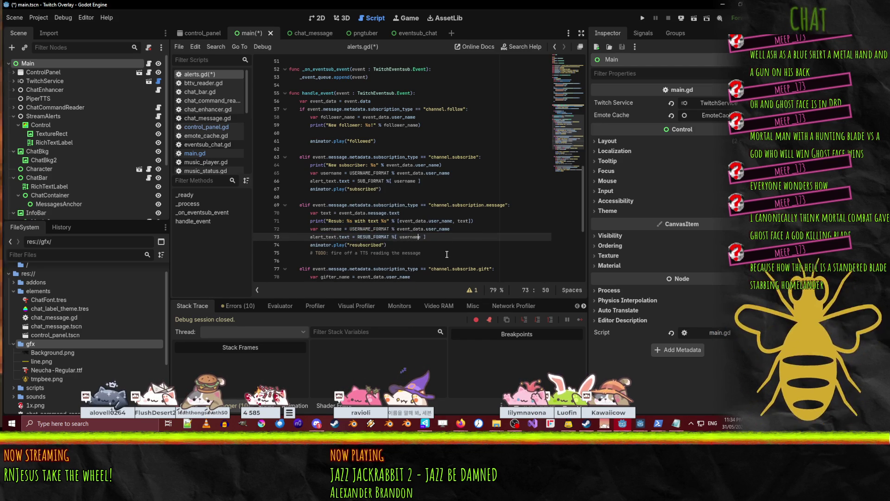
key("Right")
key("Right")
key("Right")
type(", ")
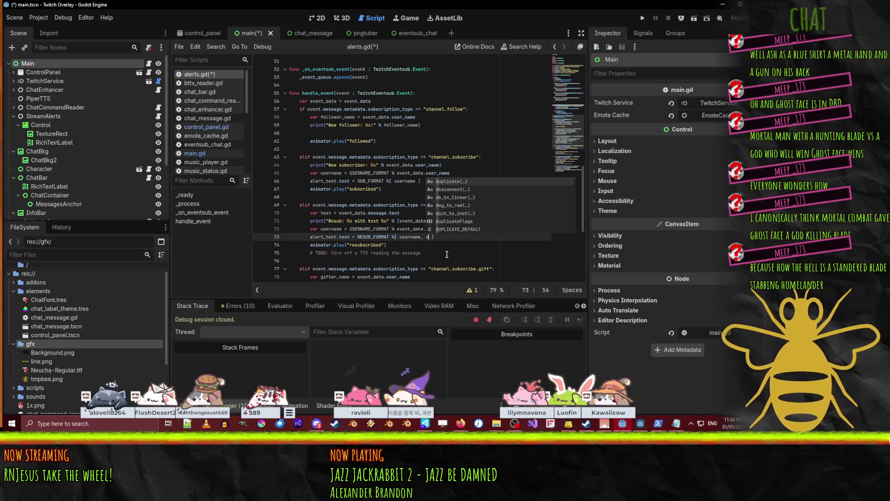
type("duration, ")
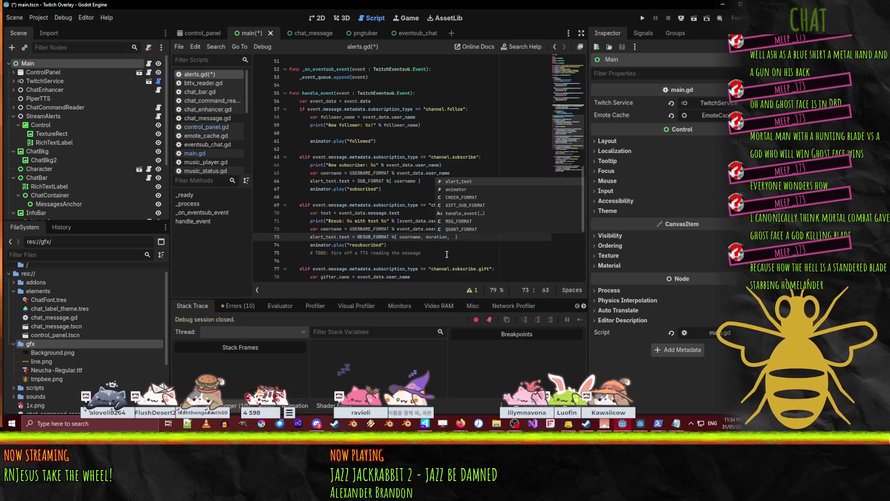
type("text")
left_click(401, 213)
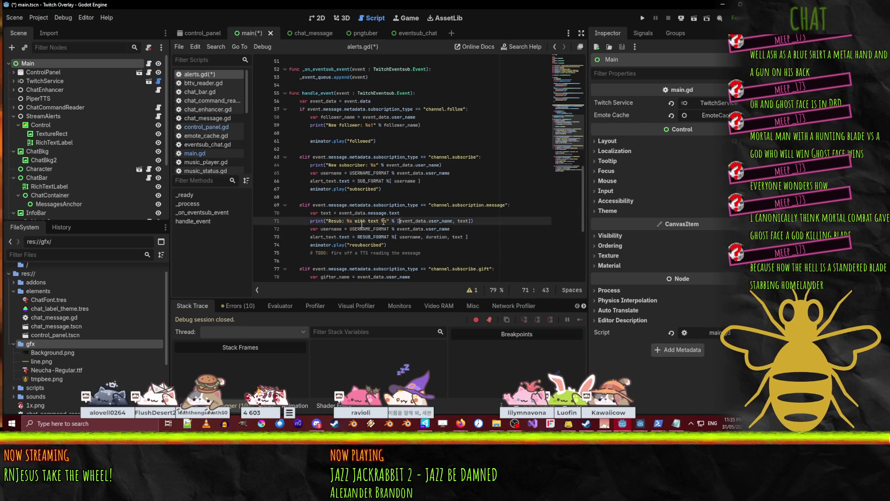
key("Return")
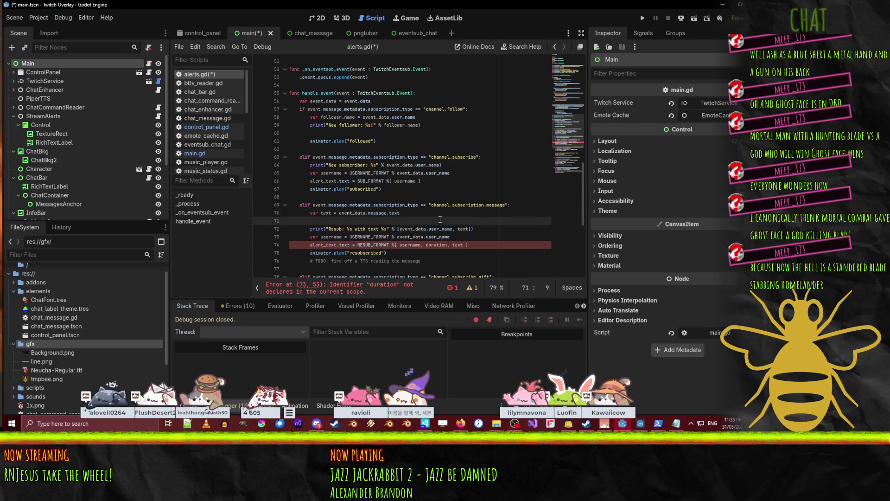
type("var duration = event_data.")
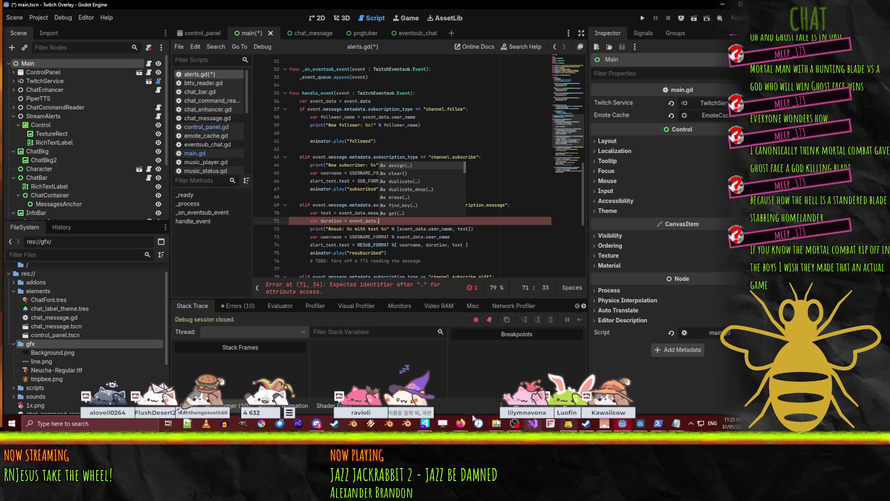
mouse_move(462, 423)
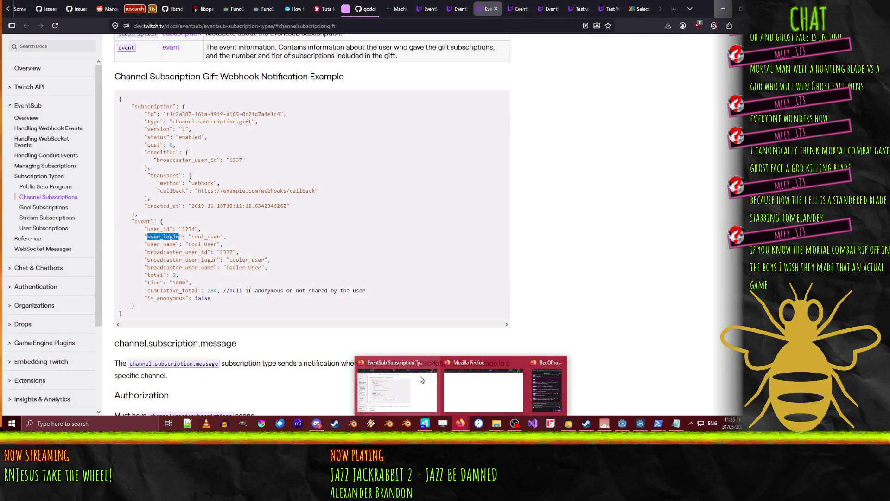
Step: Copy duration_months from the channel.subscription.message Twitch docs and paste it after event_data
left_click(421, 379)
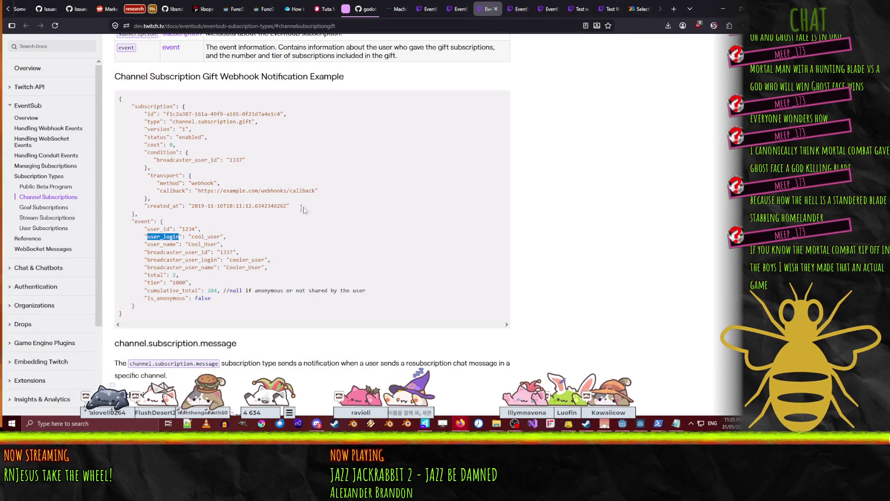
key("ctrl+Tab")
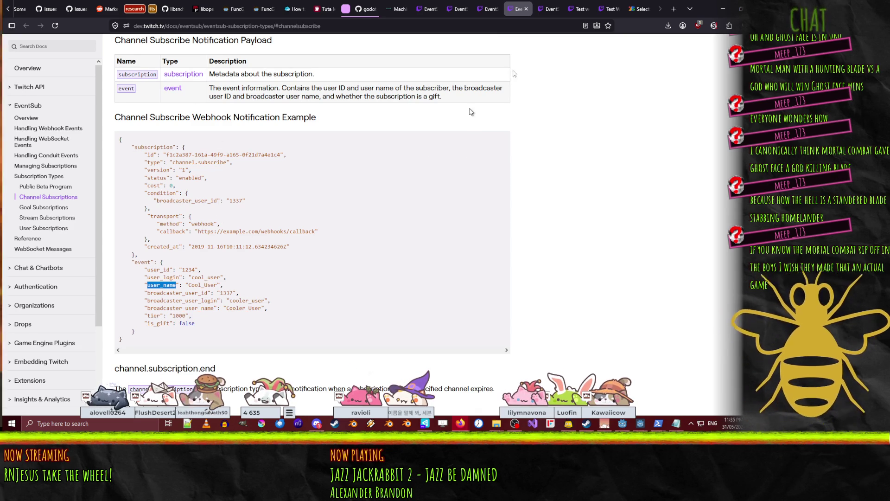
key("ctrl+Tab")
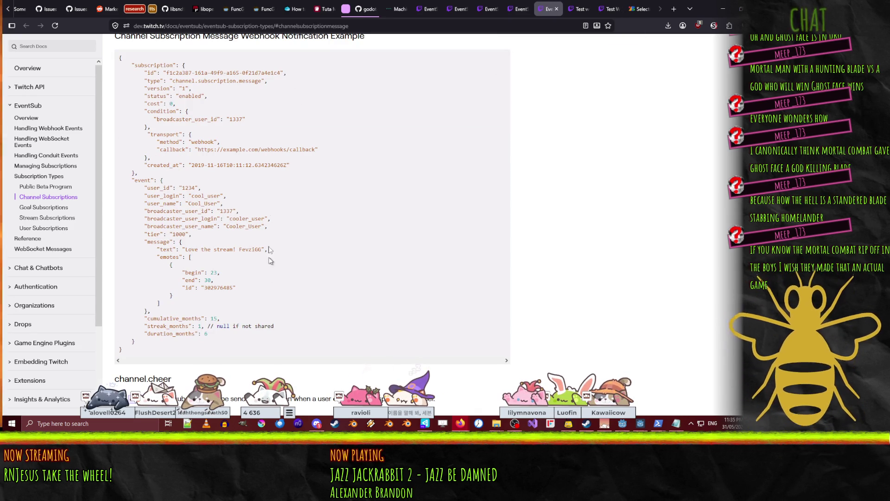
scroll(327, 183, "up", 1)
scroll(327, 182, "down", 1)
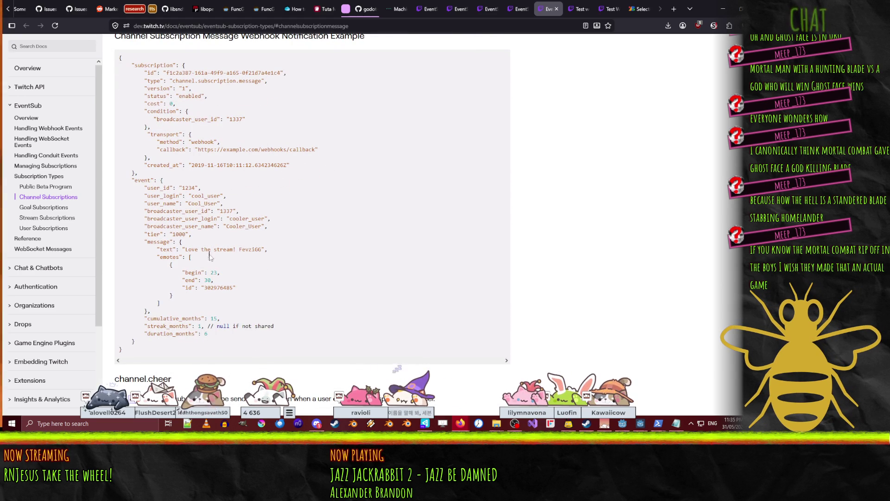
double_click(170, 333)
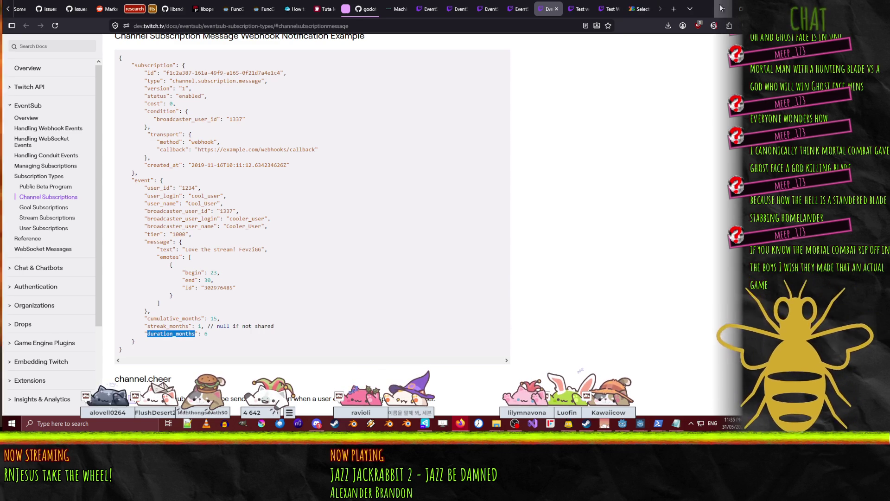
left_click(318, 422)
key("ctrl+v")
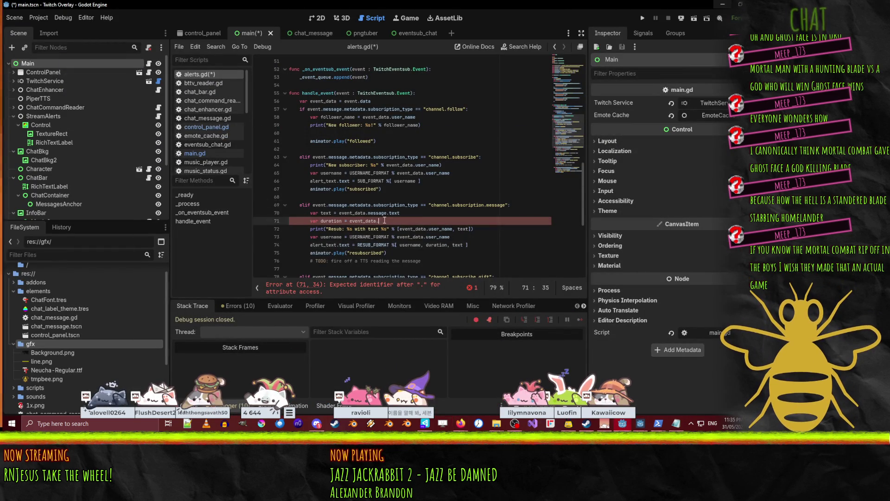
Step: Put event_data.duration_months directly into the RESUB_FORMAT arguments and delete the duration line
left_click(408, 253)
scroll(411, 246, "down", 1)
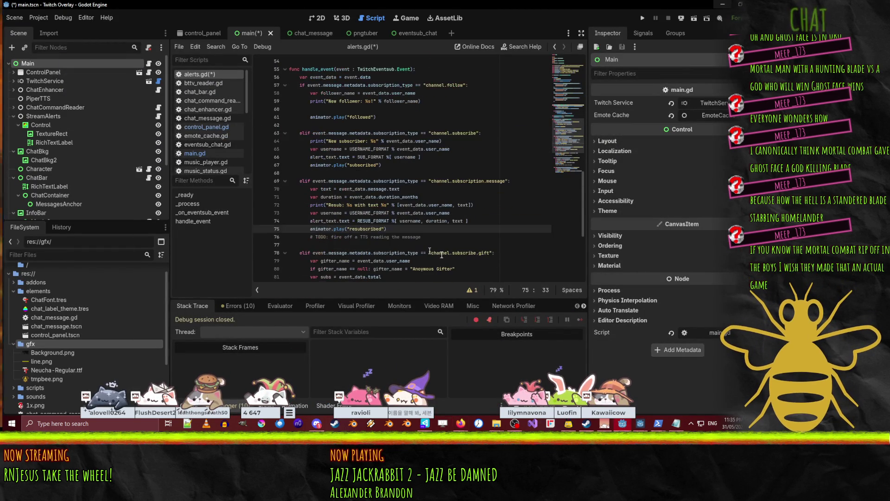
left_click(349, 196)
key("shift+End")
key("Delete")
double_click(436, 221)
key("ctrl+v")
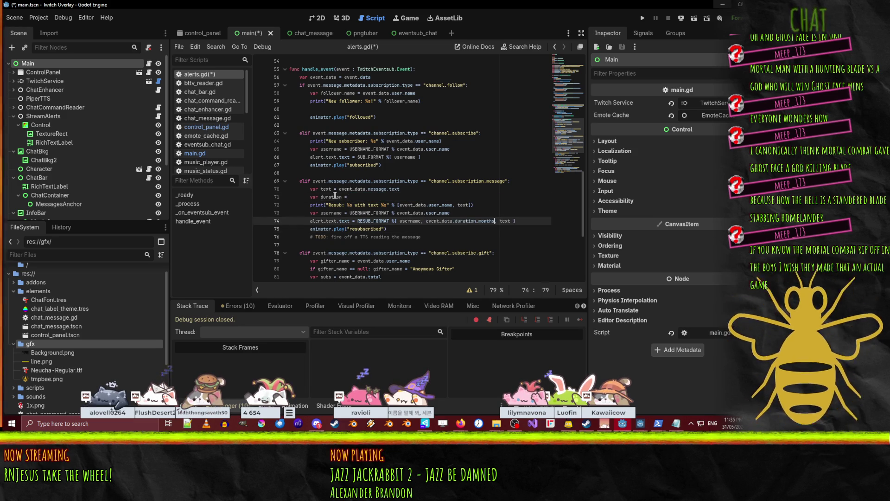
left_click(340, 197)
key("ctrl+shift+k")
Step: Clear out the old message-text expression and empty text line, undoing a mistaken paste over username
left_click_drag(341, 189, 401, 189)
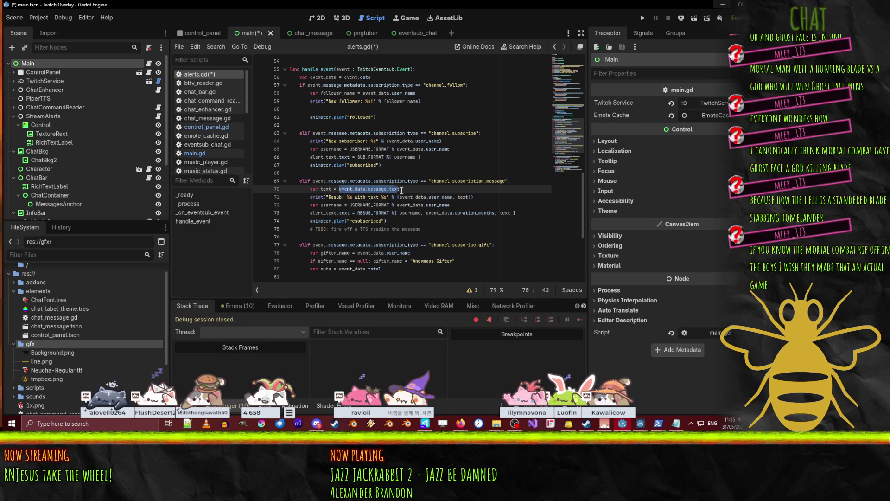
key("BackSpace")
double_click(410, 213)
key("ctrl+v")
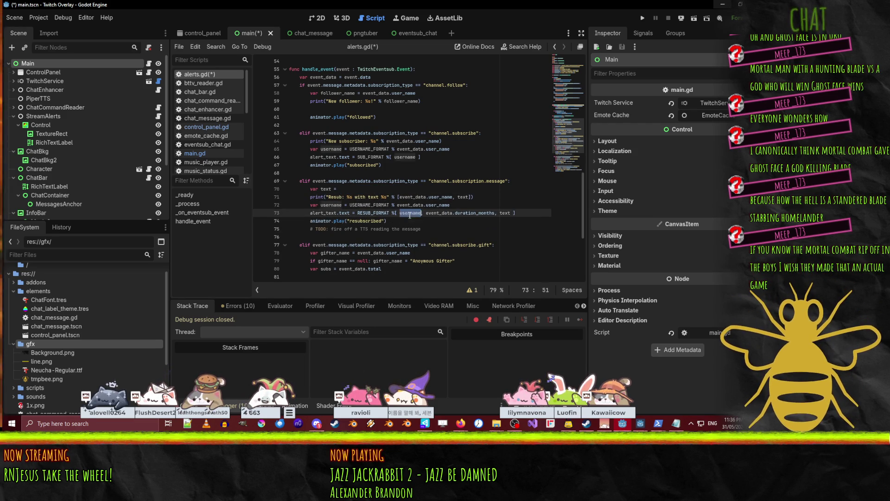
key("ctrl+z")
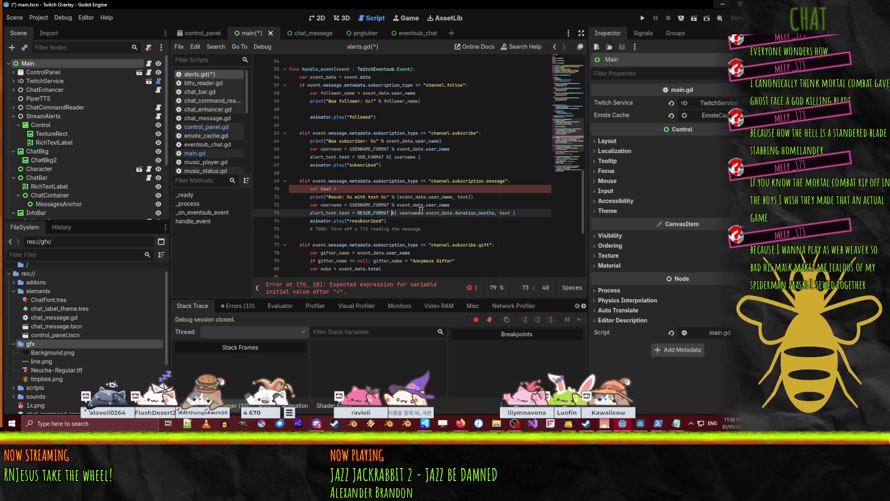
left_click(456, 191)
key("ctrl+x")
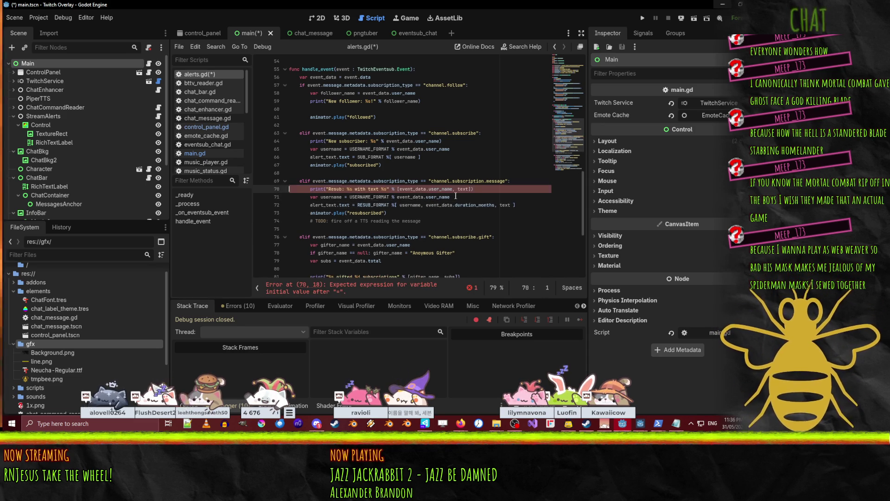
key("Down")
key("Down")
key("ctrl+shift+Return")
key("BackSpace")
key("BackSpace")
key("BackSpace")
key("Up")
key("Home")
key("Home")
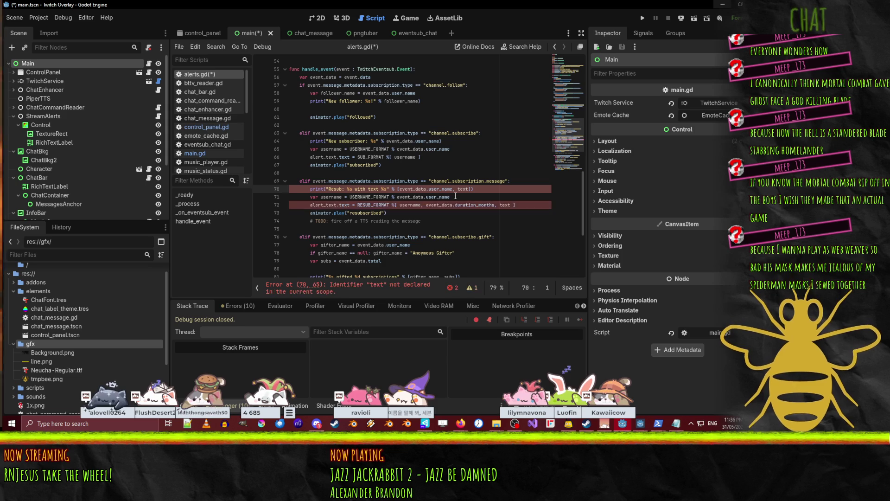
key("Down")
Step: Write 'var text = MSG_FORMAT % event_data.message.text' on line 72 using autocomplete
key("ctrl+Return")
type("event_data.message.text")
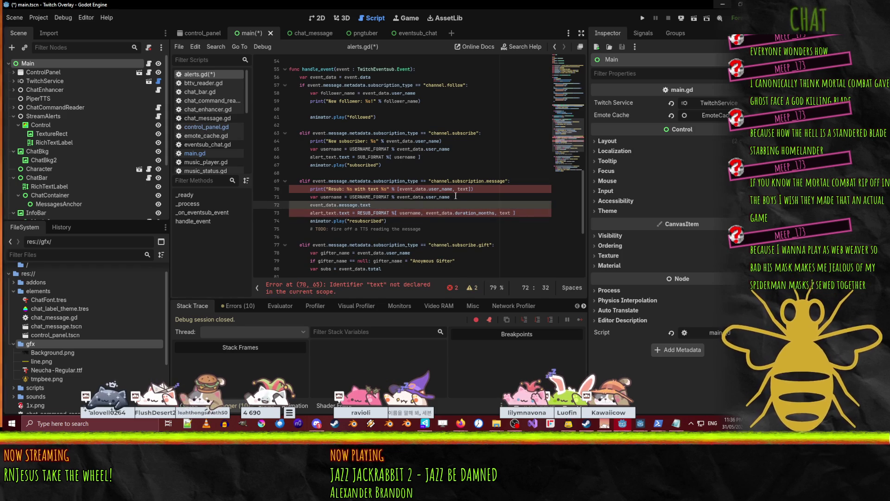
key("Home")
type("var messag")
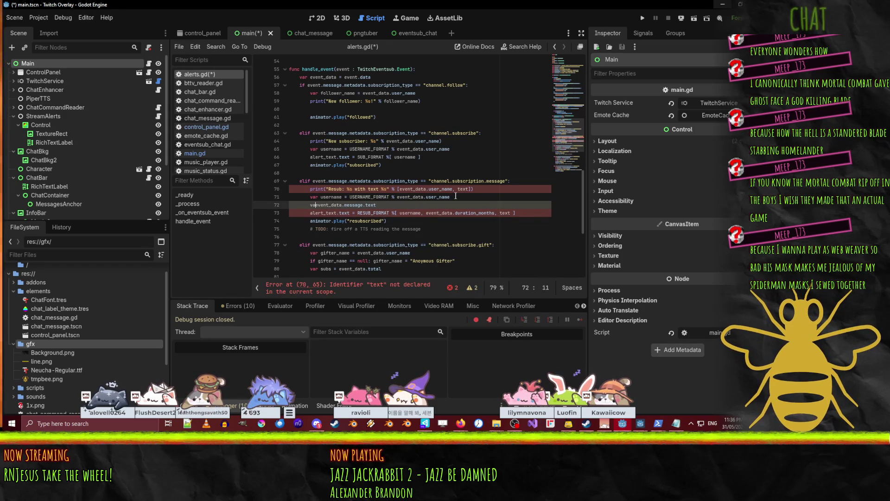
key("BackSpace")
key("BackSpace")
key("BackSpace")
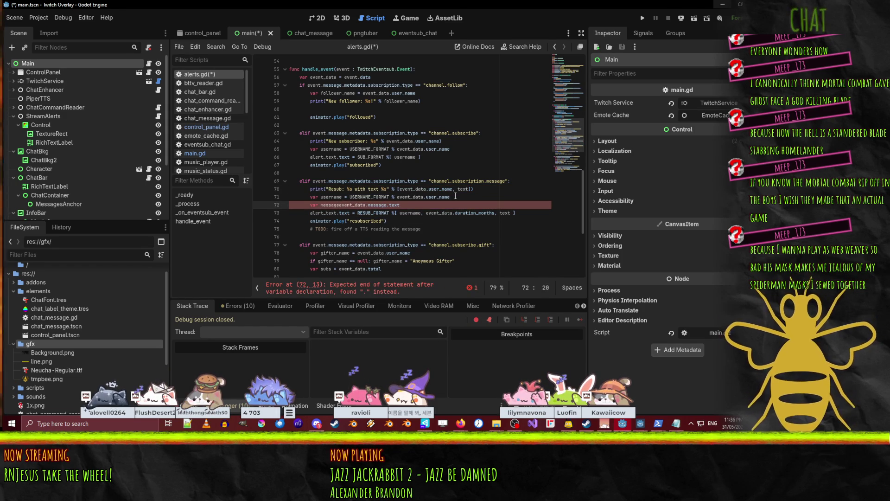
type("text =")
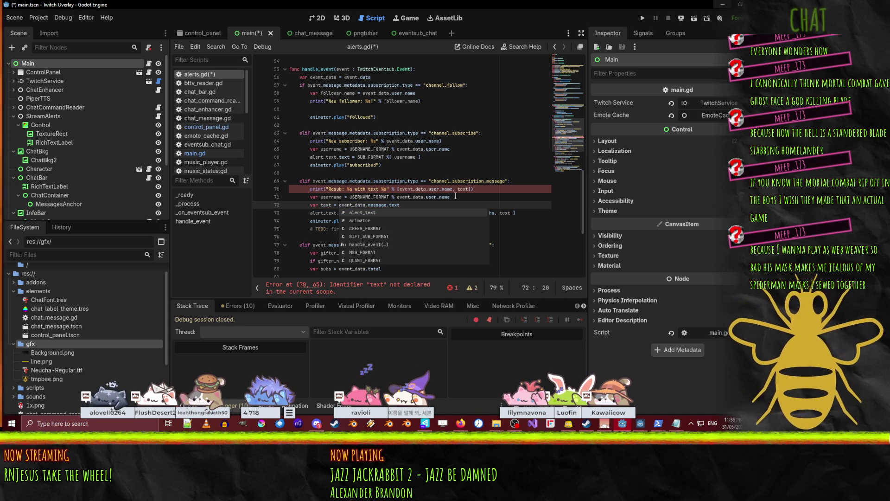
key("Escape")
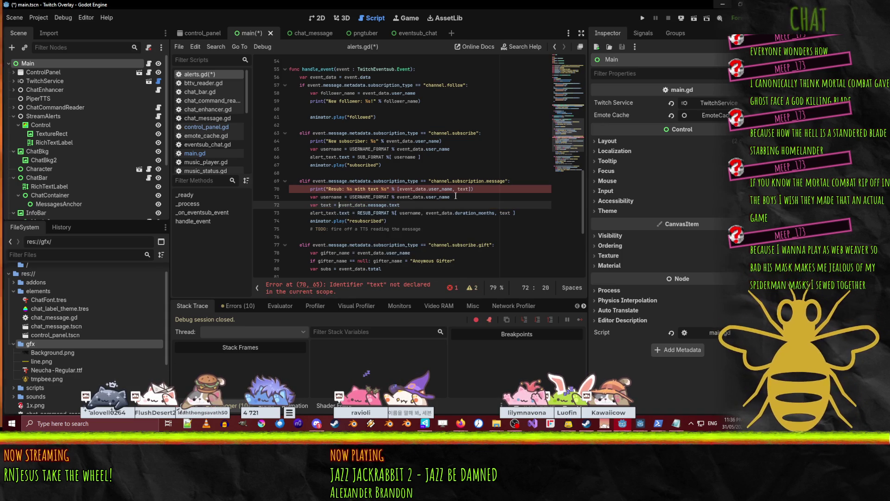
key("ctrl+space")
type("MSG")
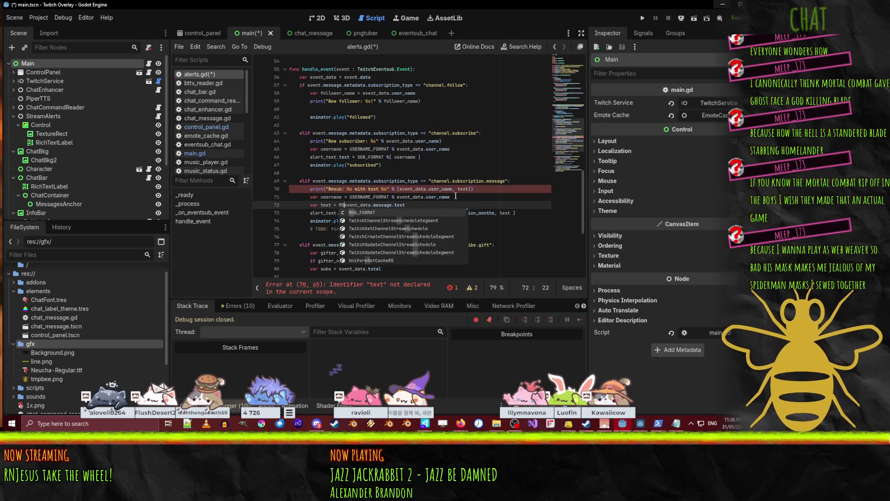
key("Tab")
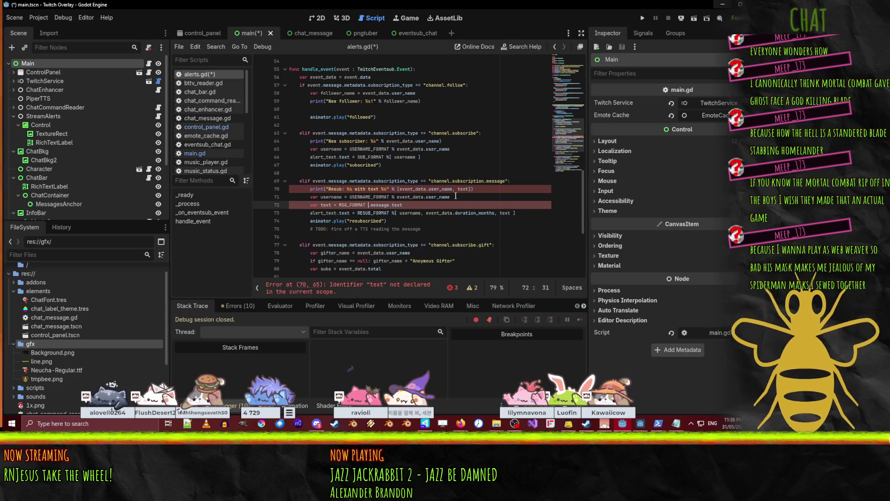
type("% event")
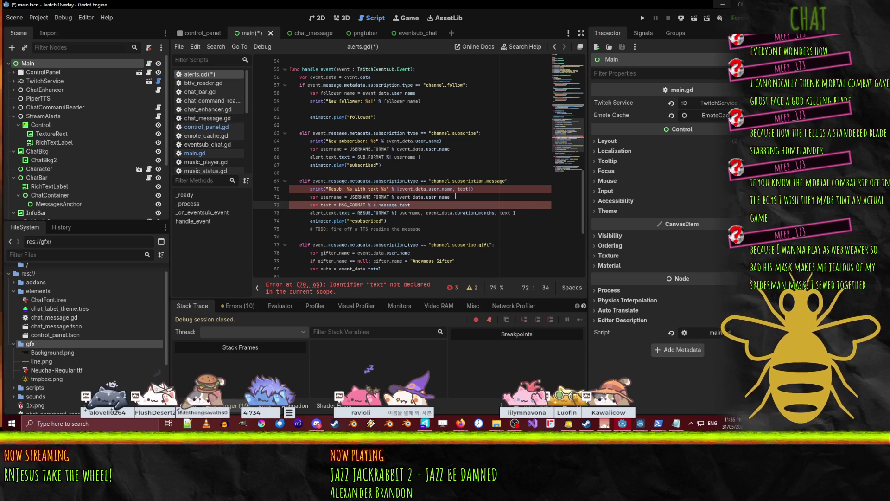
type("_data.message.text")
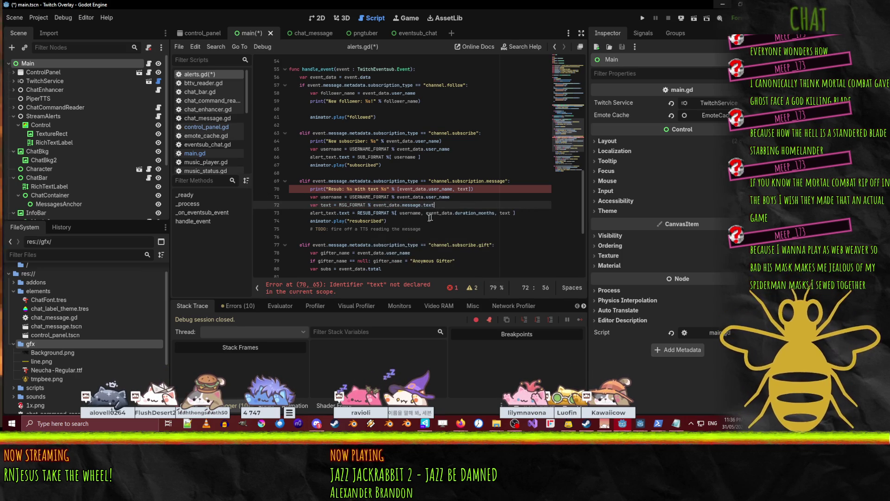
Step: Replace the undeclared text in line 70's print with event_data.message.text
left_click_drag(374, 205, 452, 205)
key("ctrl+c")
double_click(538, 189)
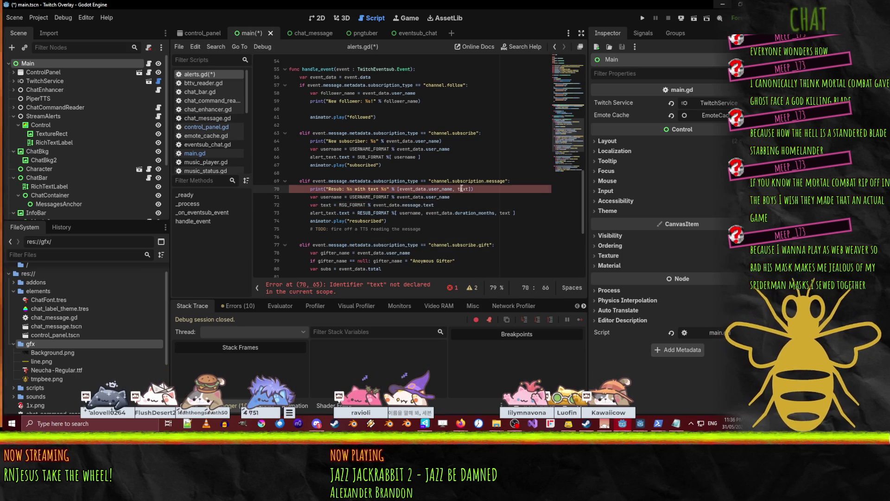
key("ctrl+v")
left_click(436, 205)
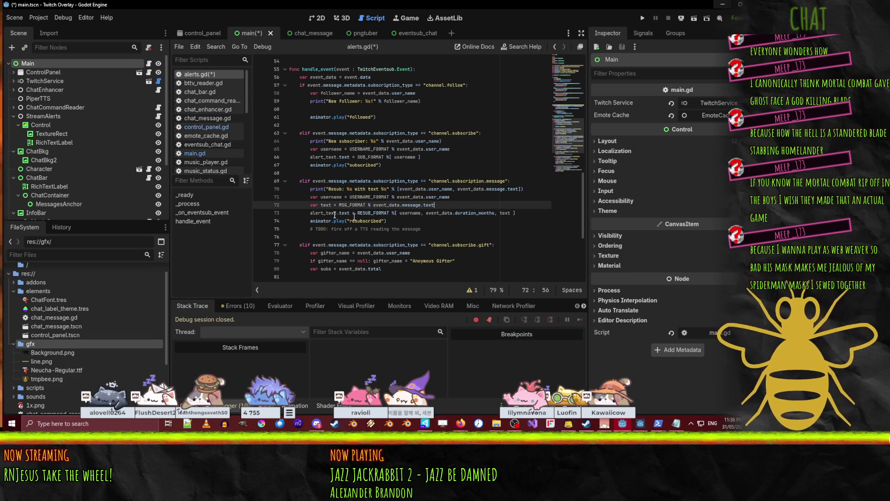
left_click(486, 213)
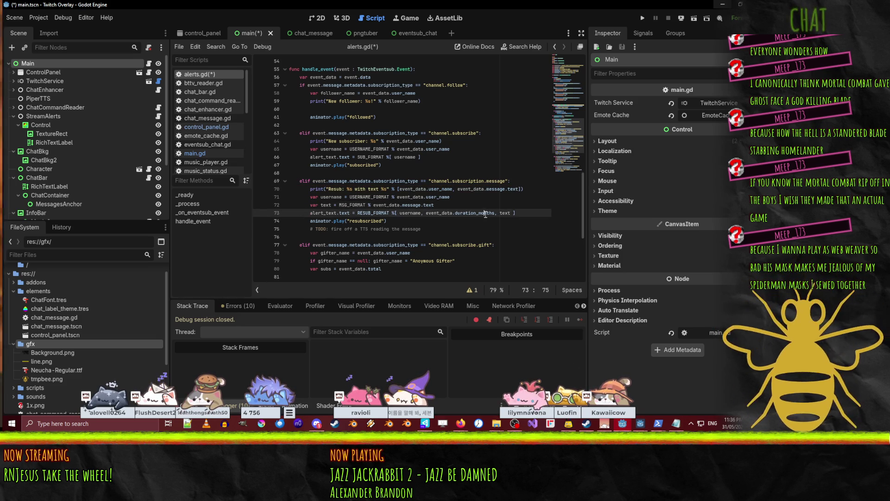
scroll(469, 211, "up", 15)
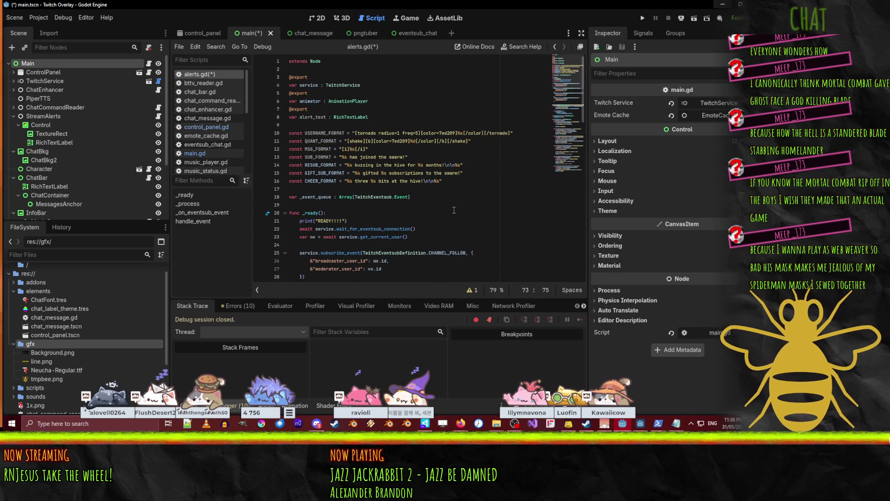
Step: After checking QUANT_FORMAT, add a 'var duration = QUANT_FORMAT' line below raider_name in the raid branch
double_click(311, 141)
scroll(492, 195, "down", 6)
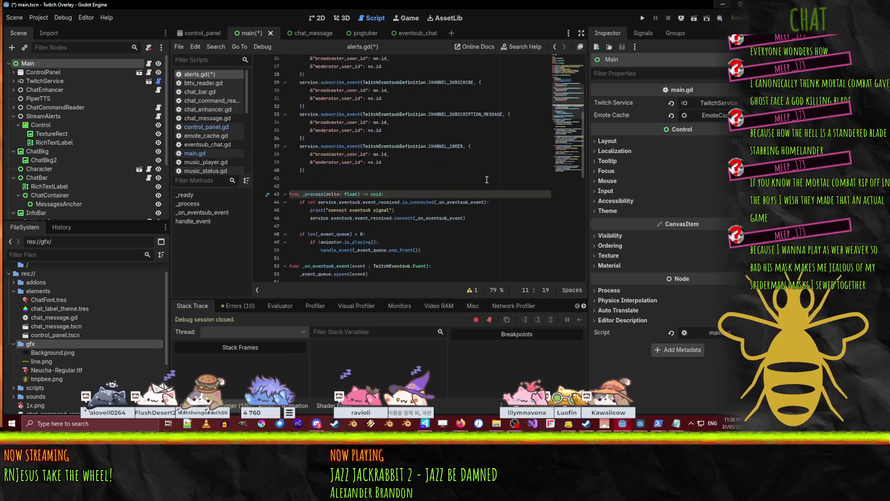
scroll(487, 179, "down", 15)
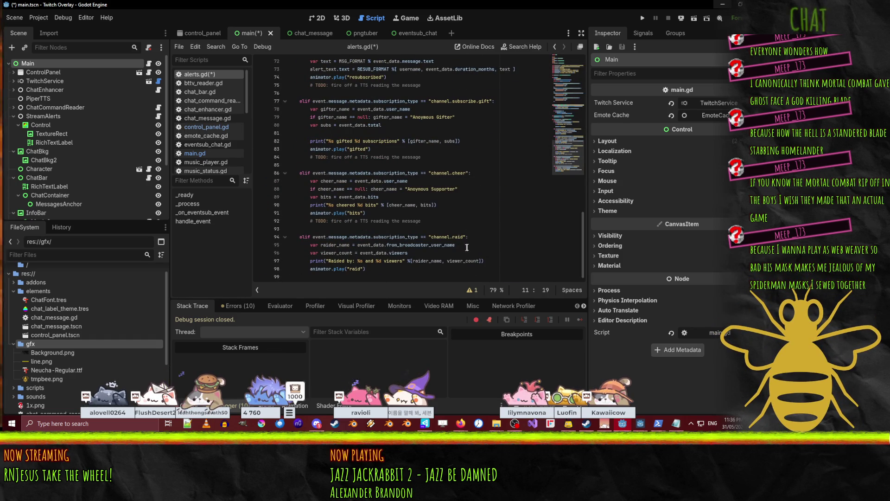
left_click(465, 247)
key("Return")
type("var du")
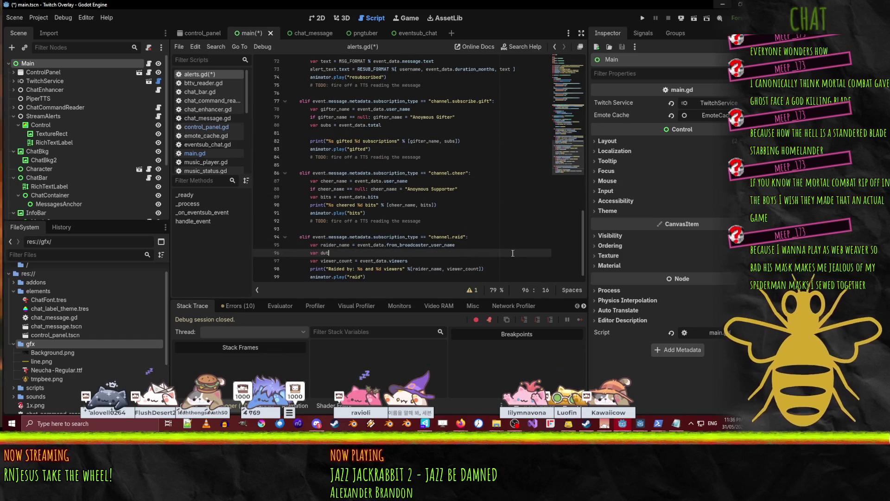
type("ration = ")
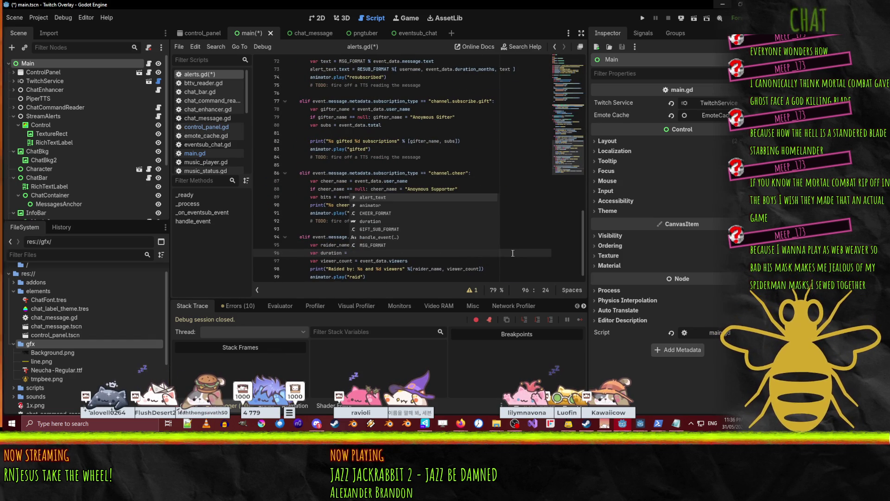
type("QUANT_FORMAT")
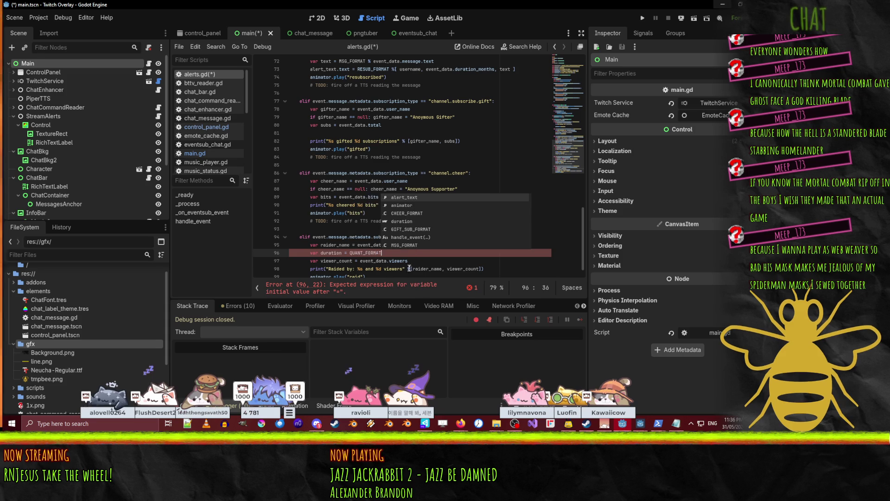
key("Down")
Step: Rename the new duration variable to viewer_count and remove the old viewer_count declaration
left_click(360, 245)
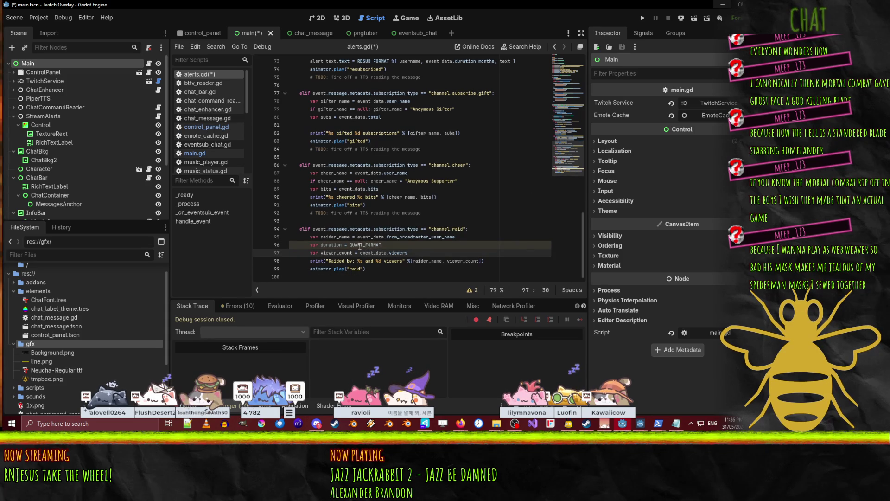
key("End")
key("Left")
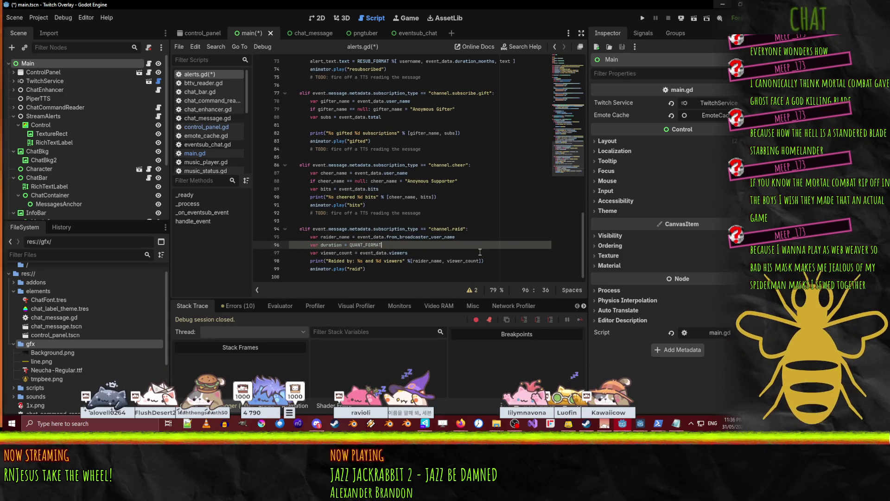
key("Left")
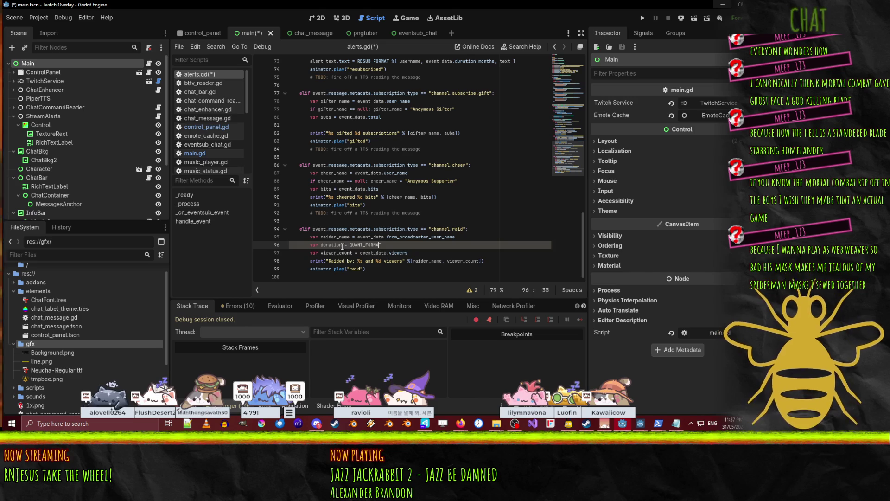
double_click(343, 250)
key("BackSpace")
key("Up")
key("Up")
key("ctrl+shift+Right")
double_click(332, 246)
type("viewer_count")
key("Down")
key("ctrl+shift+k")
Step: Complete viewer_count as QUANT_FORMAT % event_data.viewers and put event_data.viewers in the print call
left_click(409, 247)
type("%")
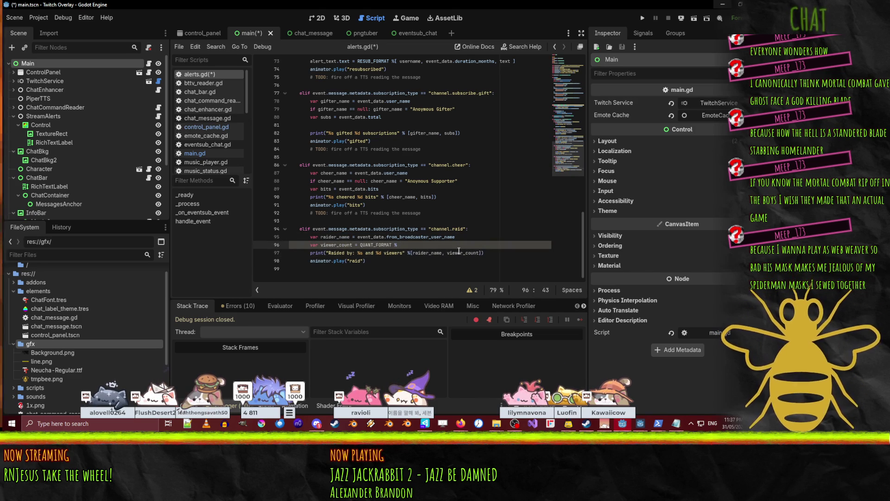
type("event_data")
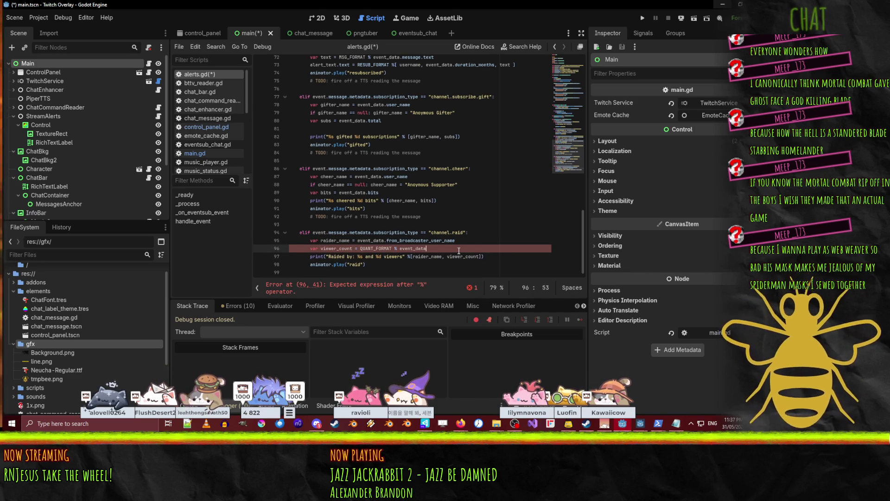
type(".viewers")
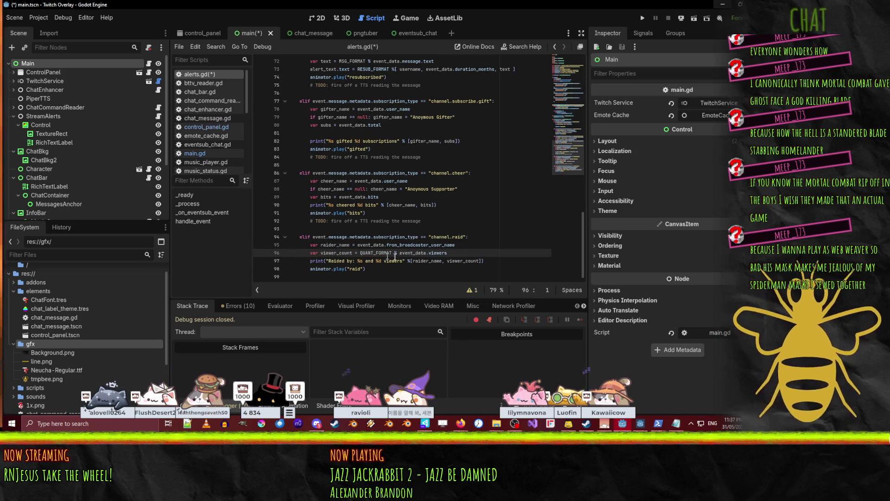
left_click(413, 255)
key("shift+End")
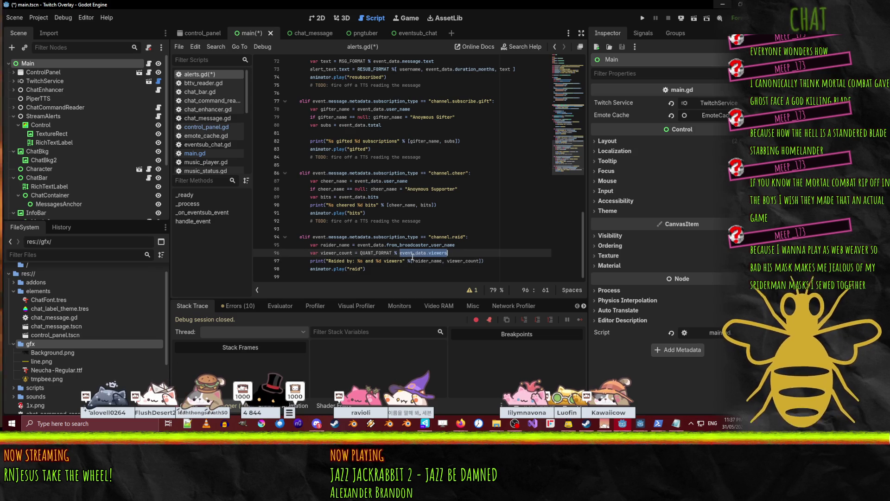
key("ctrl+c")
double_click(472, 260)
key("ctrl+v")
Step: Replace raider_name in the print call with event_data.from_broadcaster_user_name
left_click(373, 245)
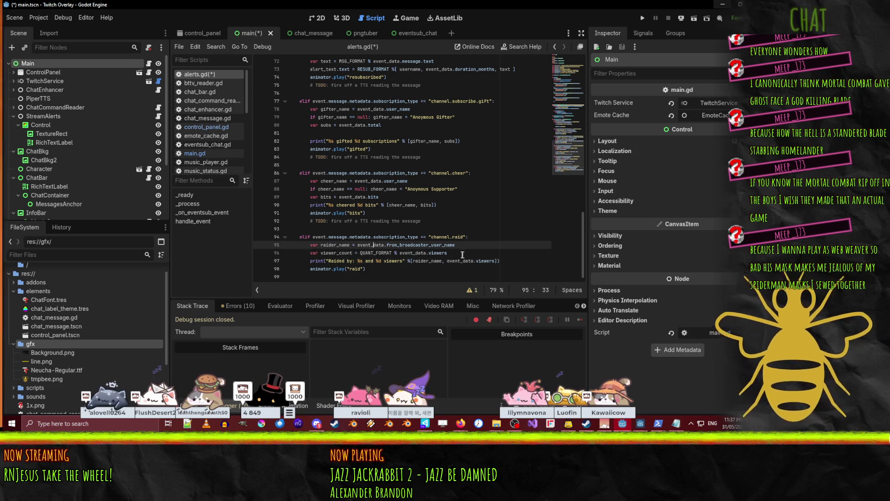
left_click(509, 261)
key("Return")
type("raider_name =")
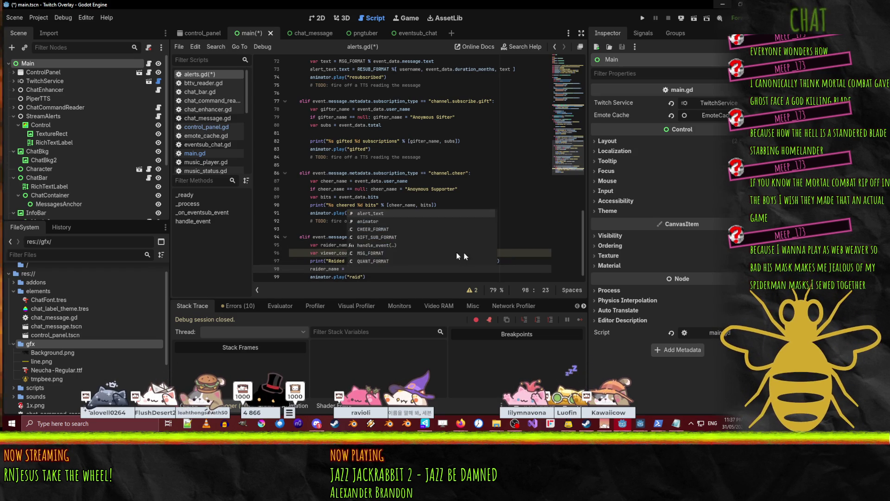
left_click(292, 245)
left_click(414, 253)
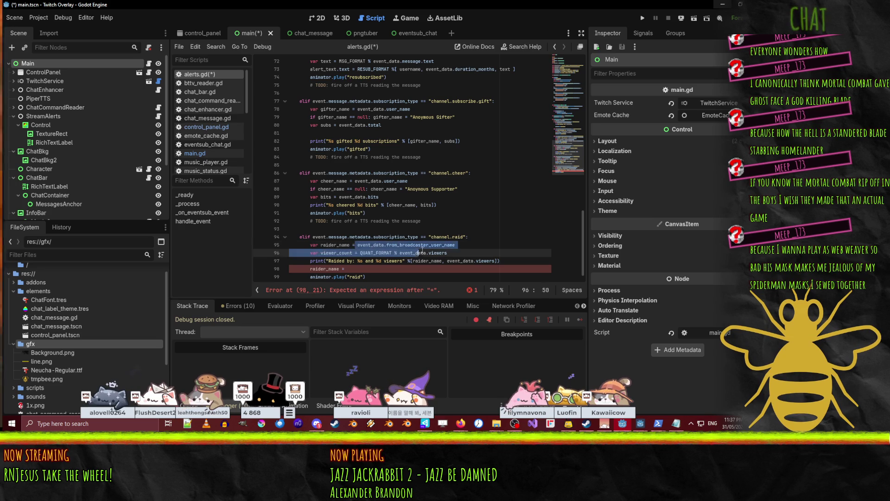
left_click_drag(356, 245, 455, 246)
key("ctrl+x")
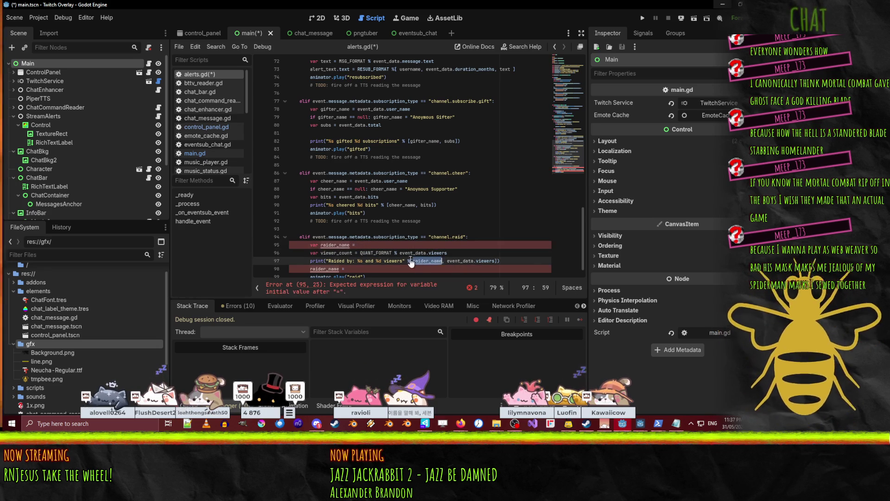
double_click(425, 260)
key("ctrl+v")
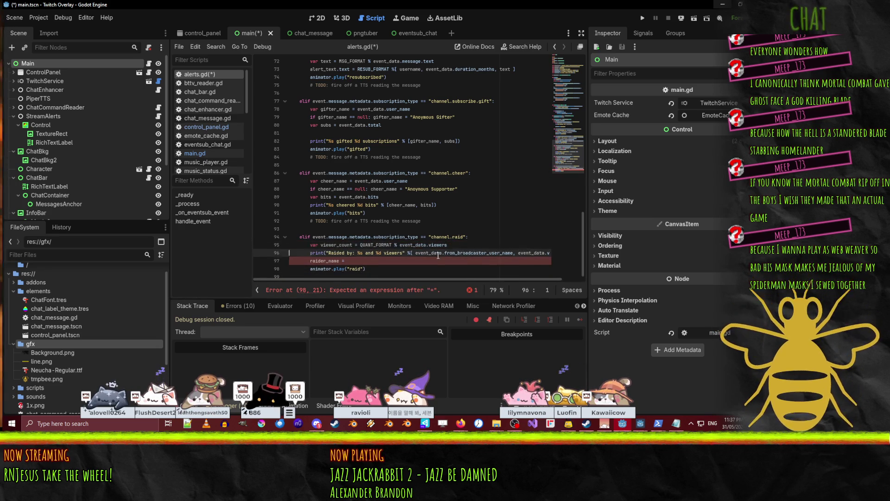
Step: Delete the raider_name and viewer_count declarations, then undo to restore them
key("Up")
key("Home")
key("Home")
key("Down")
key("shift+Down")
key("shift+Down")
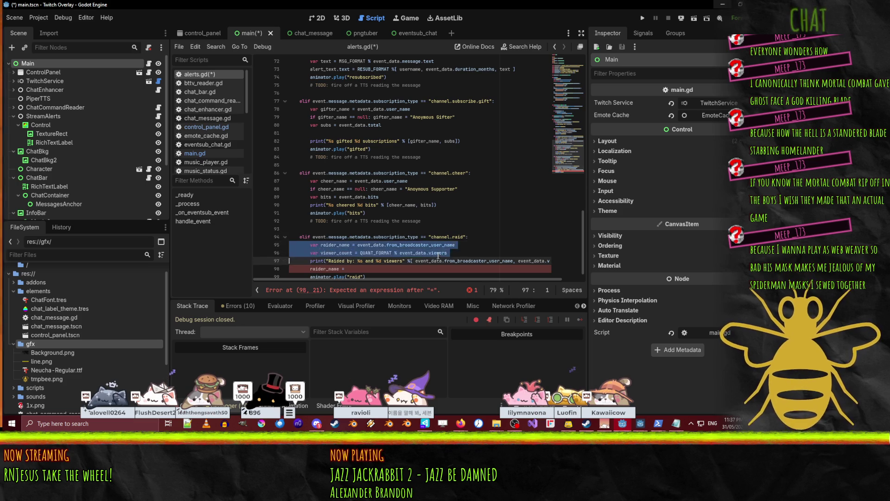
key("Delete")
key("ctrl+z")
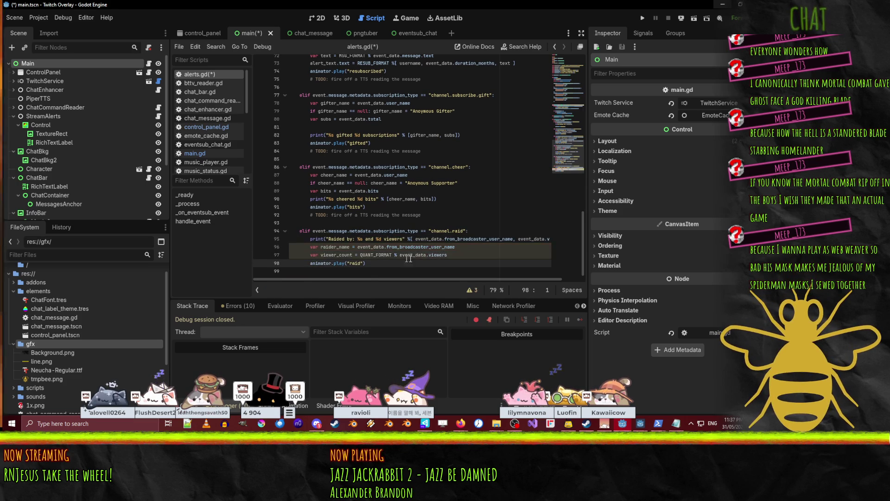
Step: Prefix the raider name with 'USERNAME_FORMAT %' and add a blank line below viewer_count
left_click(357, 247)
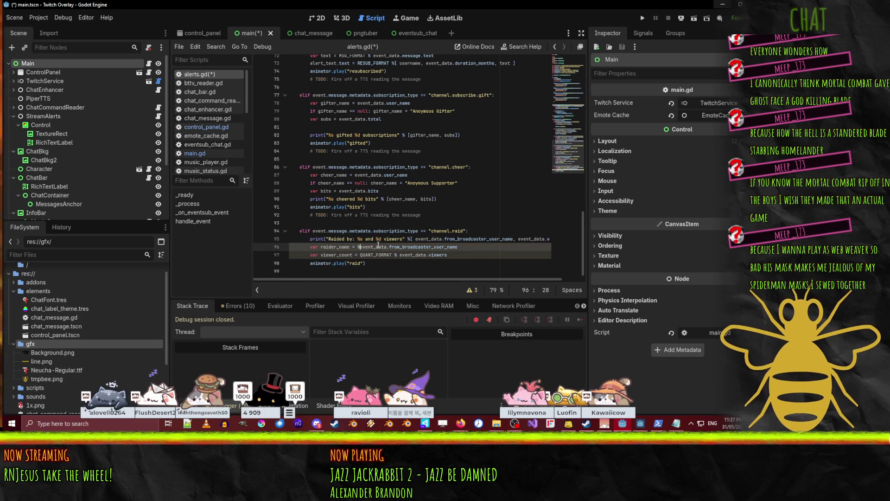
type("_FORMAT ")
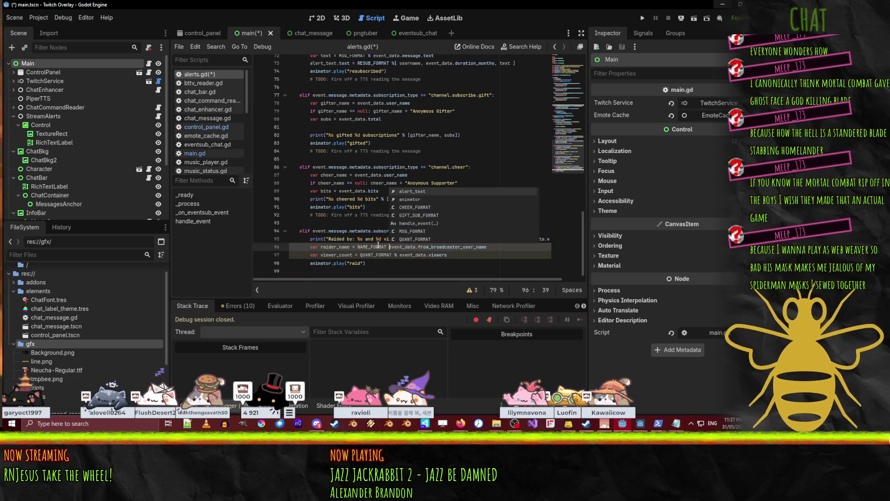
type("%")
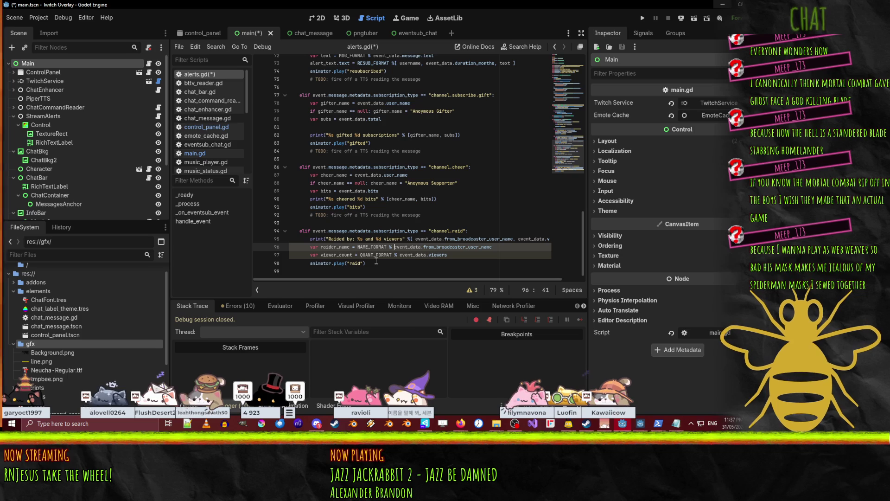
left_click_drag(359, 254, 358, 247)
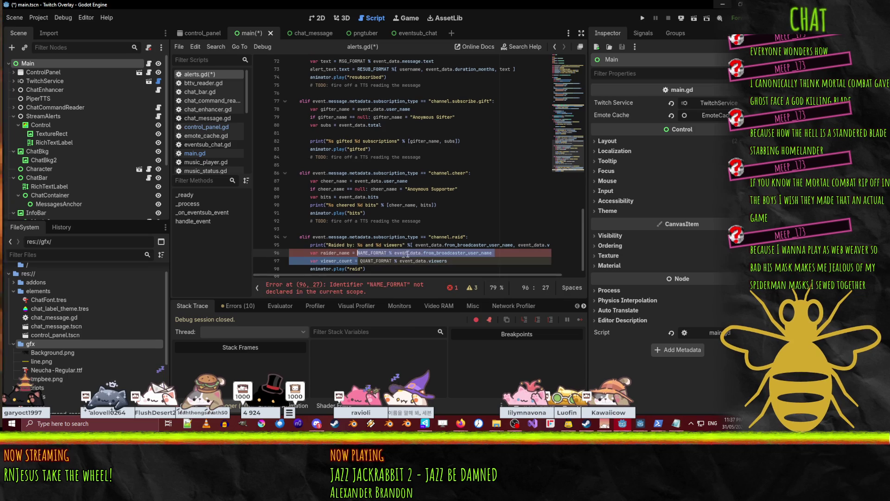
left_click(385, 252)
scroll(407, 254, "up", 15)
scroll(407, 253, "up", 1)
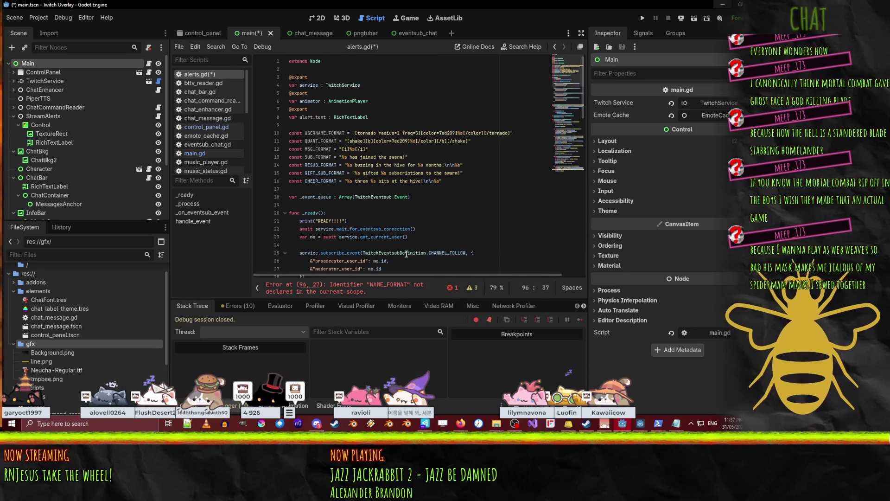
key("Left")
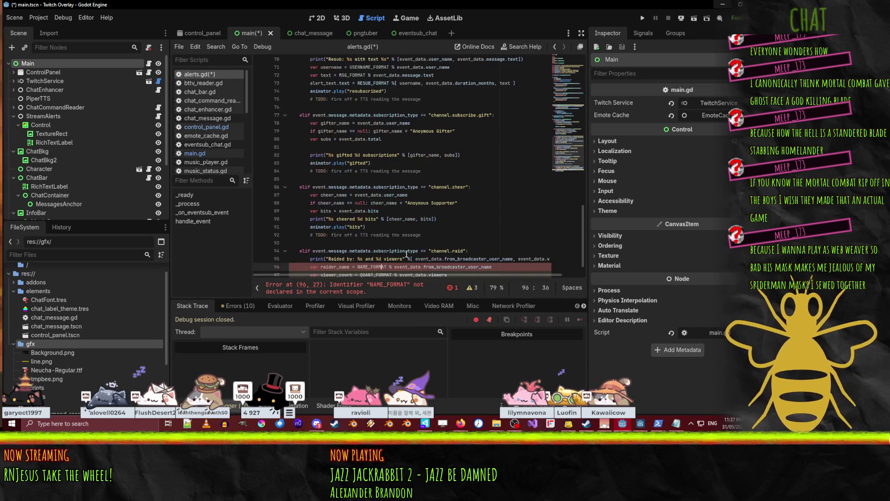
type("USER")
key("Home")
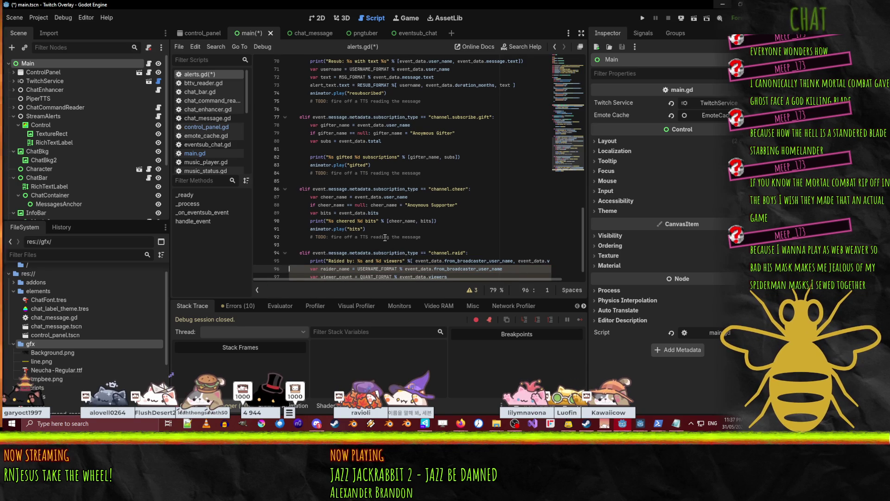
scroll(385, 238, "down", 1)
left_click(467, 256)
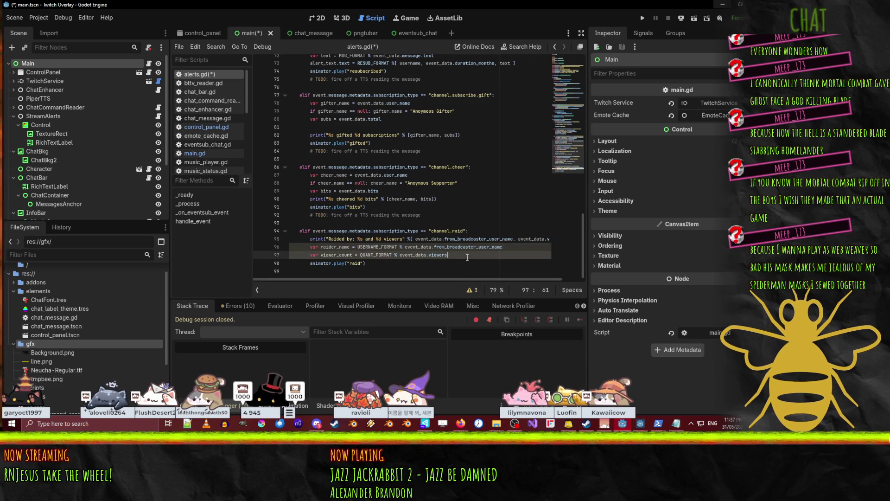
key("Return")
Step: Type the alert_text assignment as RAID_FORMAT % [raider_name, viewer_count] using autocomplete
type("alerty")
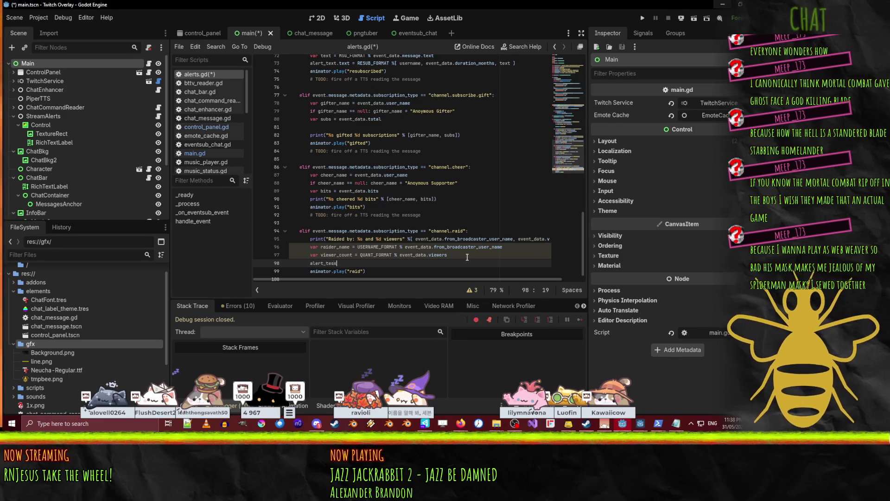
key("ctrl+space")
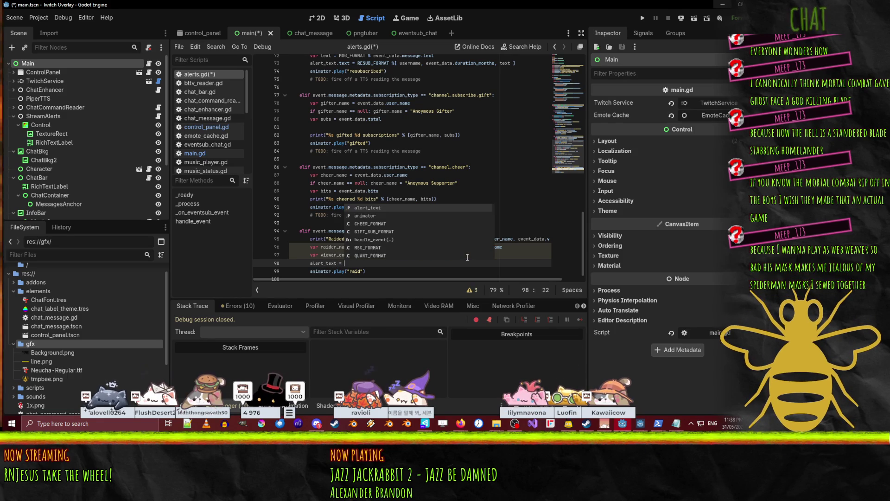
type("RA")
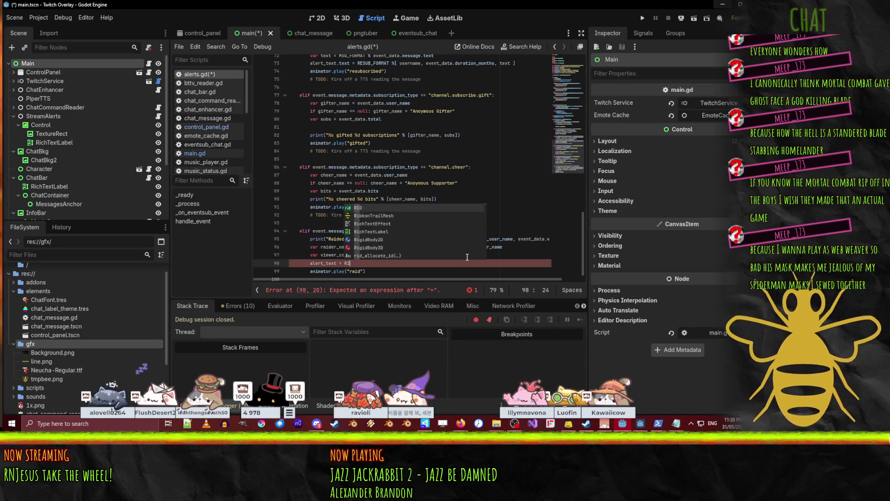
type("ID_FORMA")
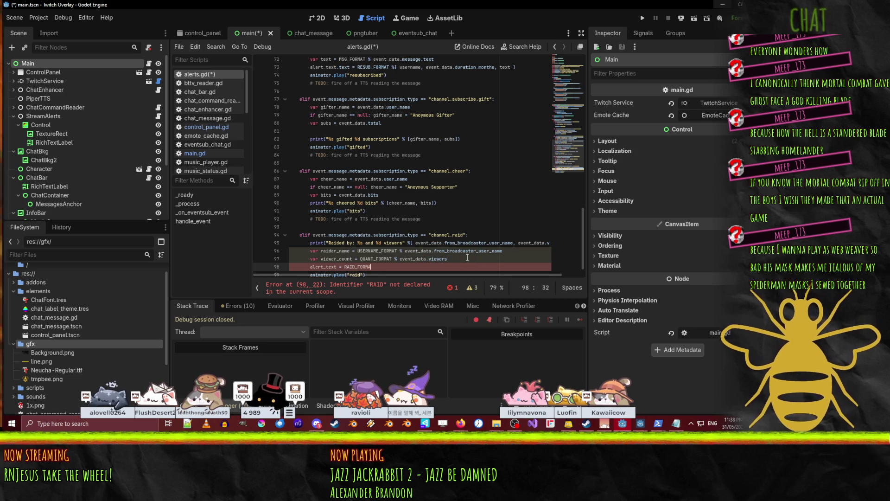
scroll(467, 257, "up", 20)
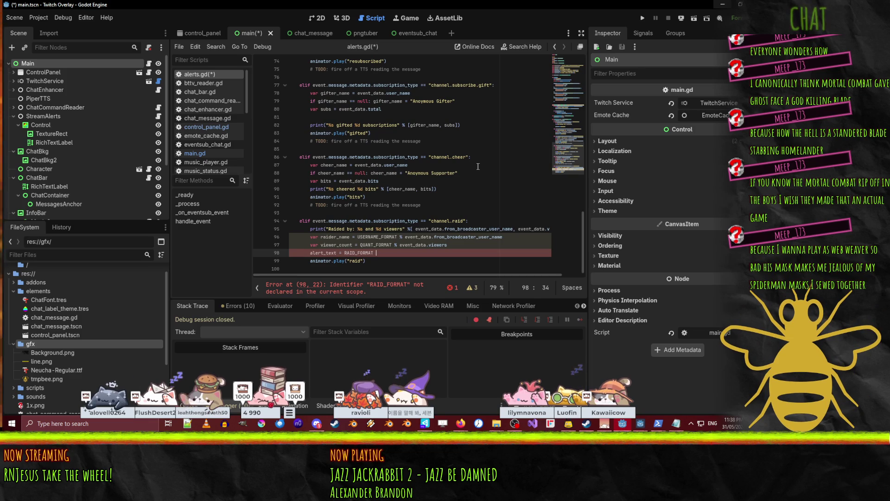
type("%[")
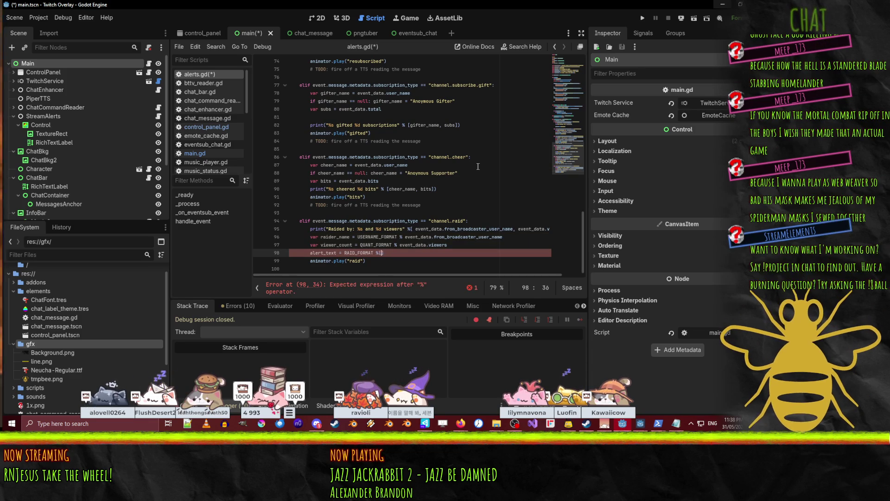
type("raider_name, ")
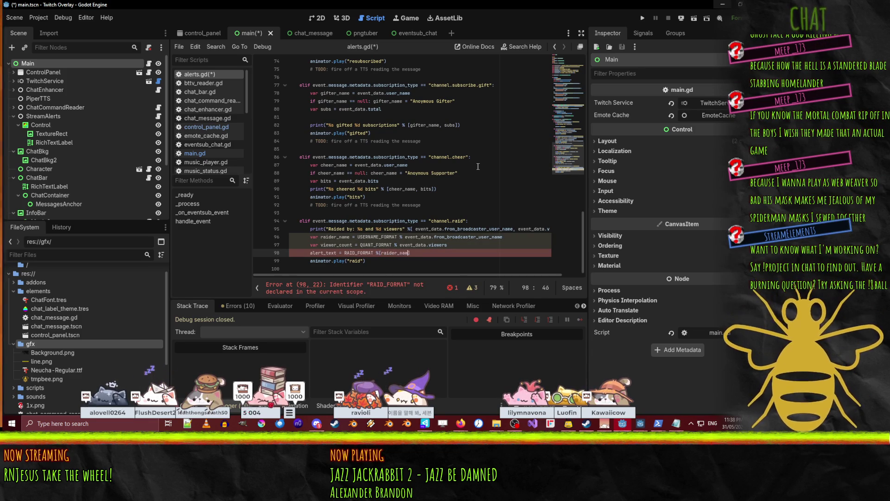
type("viewer_count")
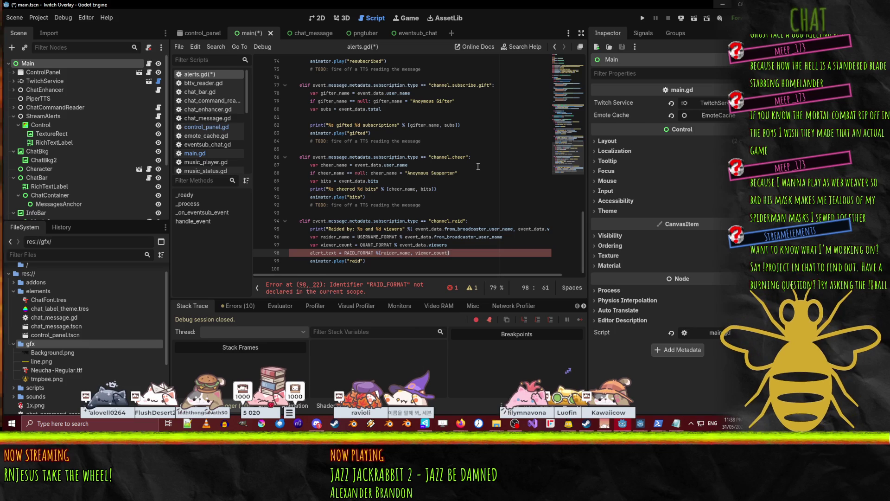
Step: Change the assignment target to alert_text.text and review the branches
key("Home")
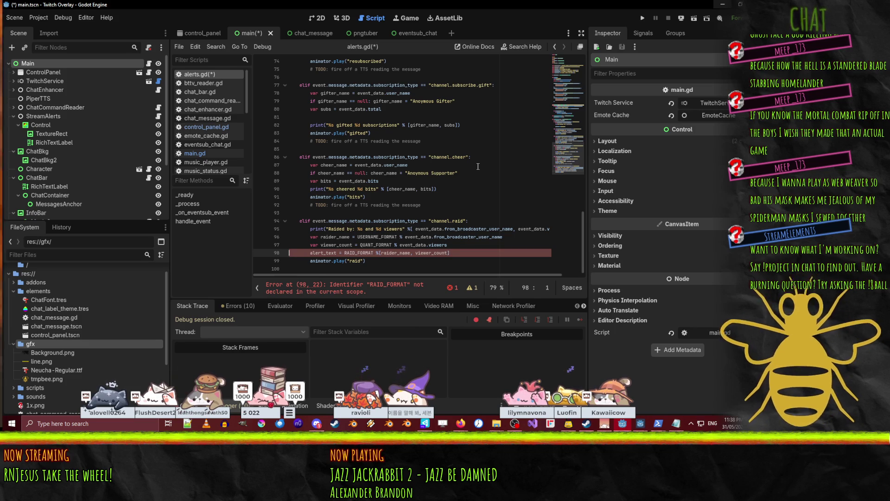
left_click(338, 253)
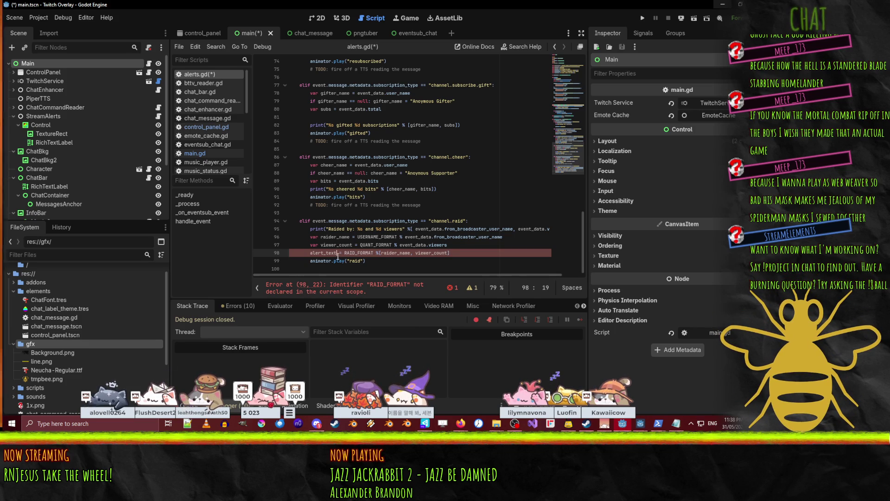
type("text.")
key("Home")
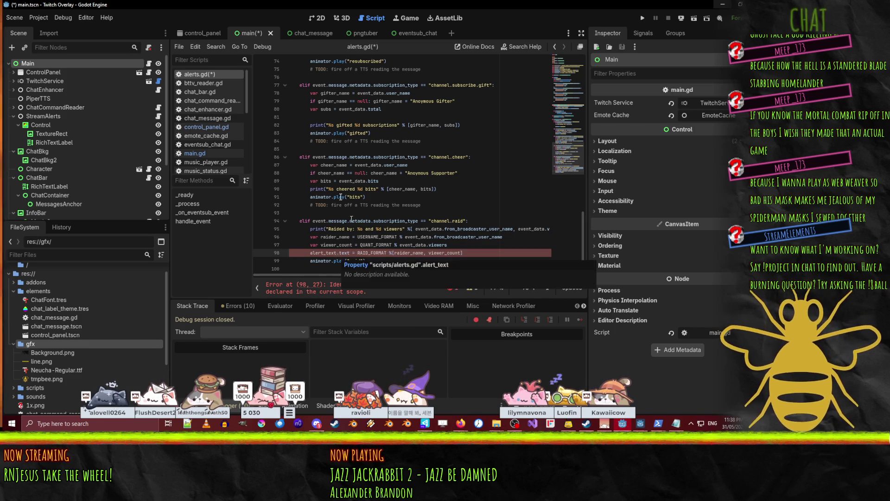
left_click(334, 261)
left_click(480, 253)
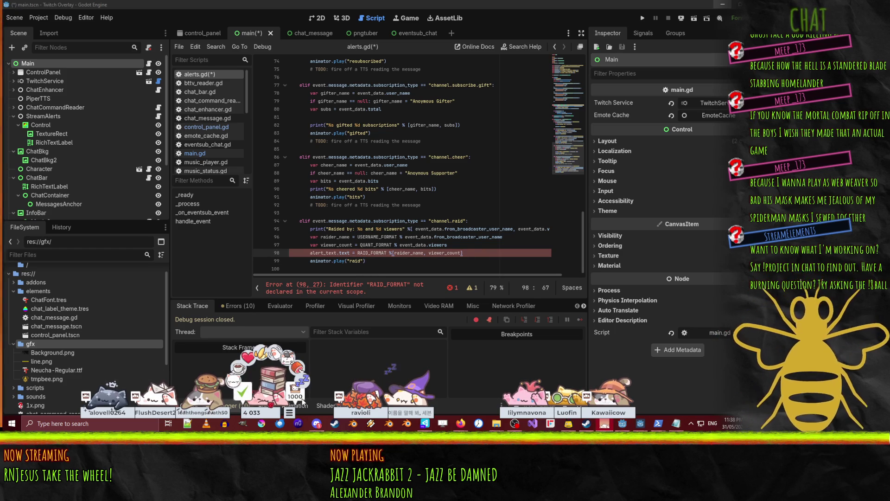
left_click(413, 204)
scroll(436, 202, "up", 7)
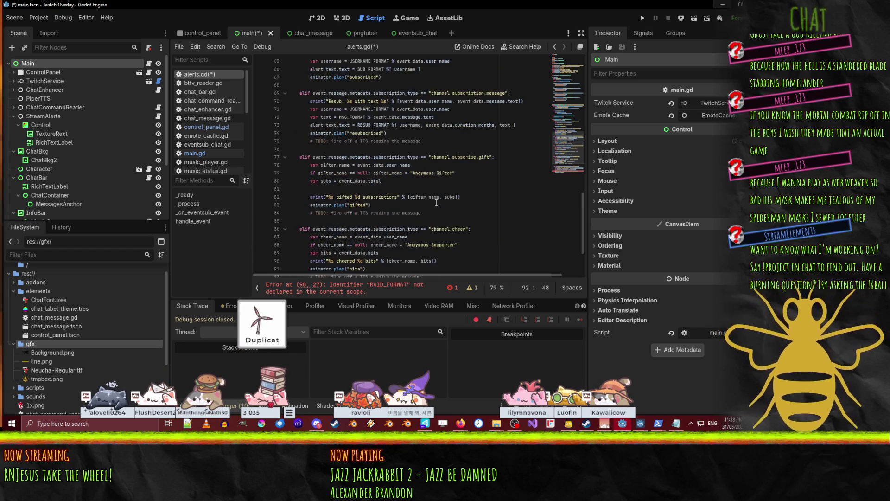
Step: In the follow branch, move event_data.user_name into the print call in place of follower_name
left_click(358, 165)
left_click(353, 117)
left_click(319, 101)
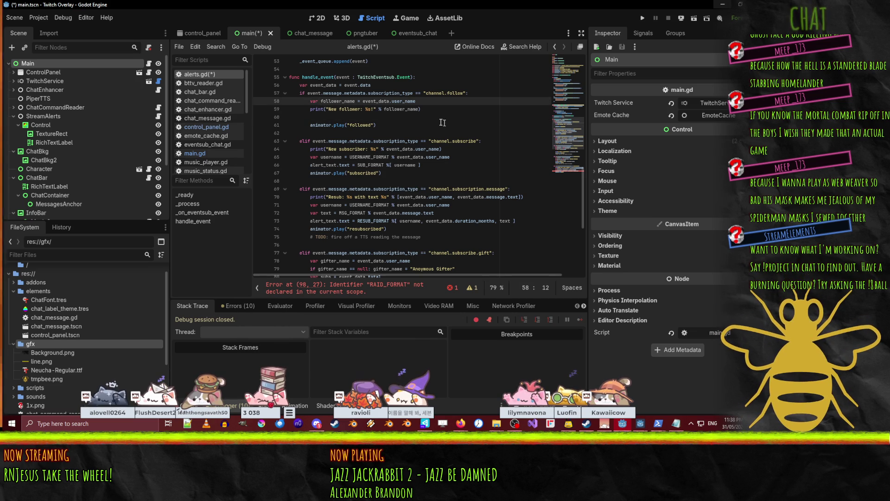
double_click(371, 101)
left_click(416, 101, "shift")
key("ctrl+x")
double_click(402, 109)
key("ctrl+v")
Step: Add a FOLLOW_FORMAT constant below SUB_FORMAT reading "%s enters the hive!"
scroll(418, 114, "up", 10)
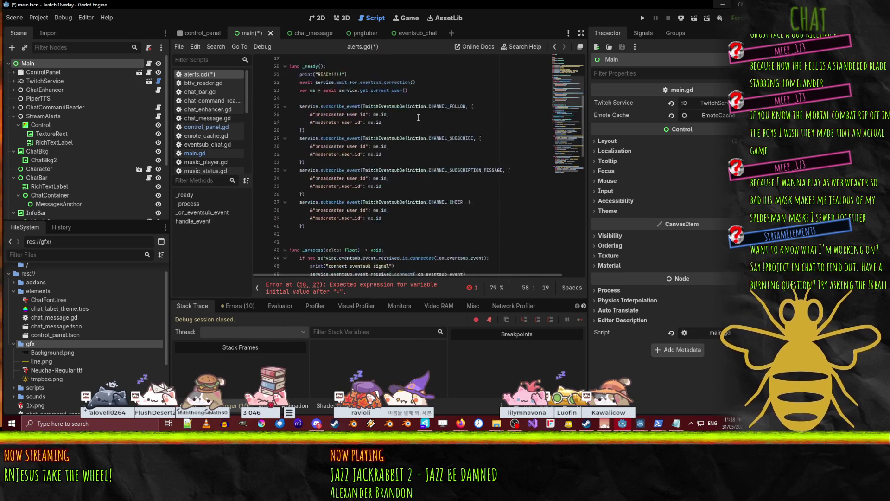
left_click(434, 157)
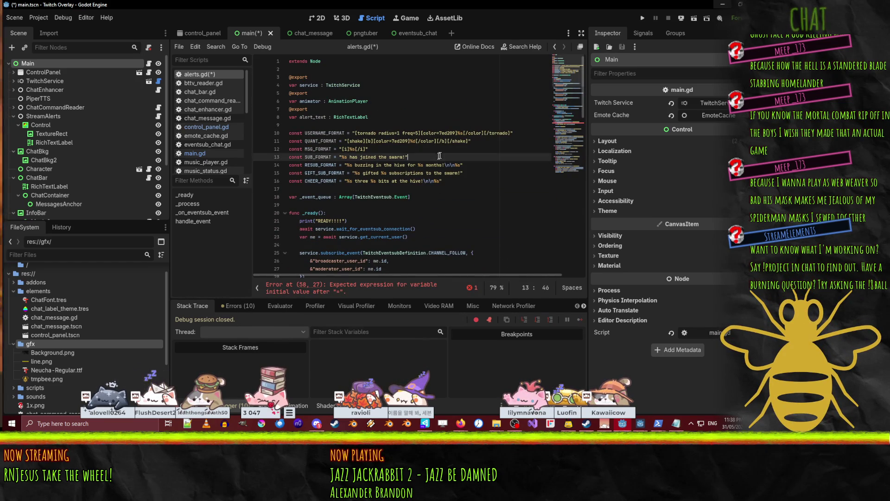
key("Return")
type("const FOLLOW_FORMAT ")
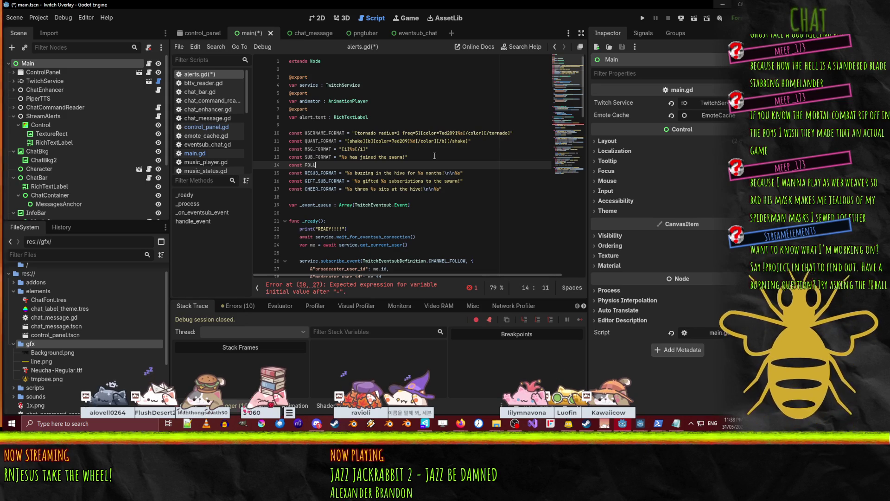
type("= \"%s ")
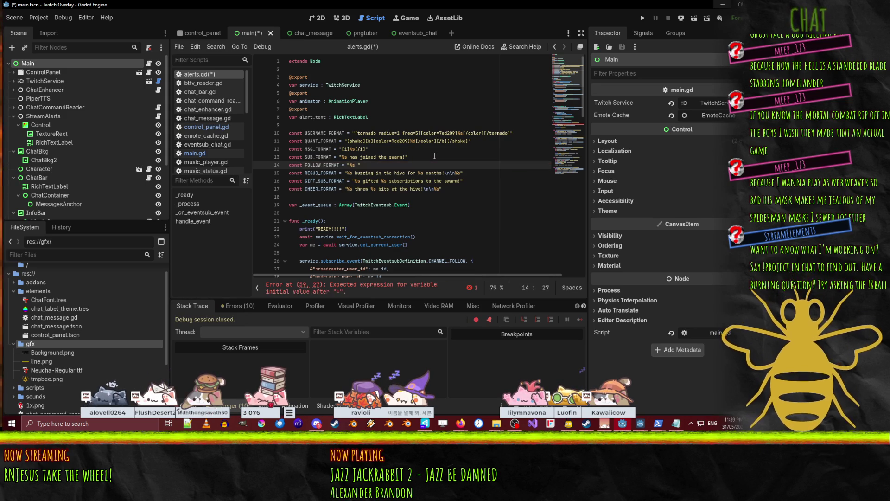
type("just followe")
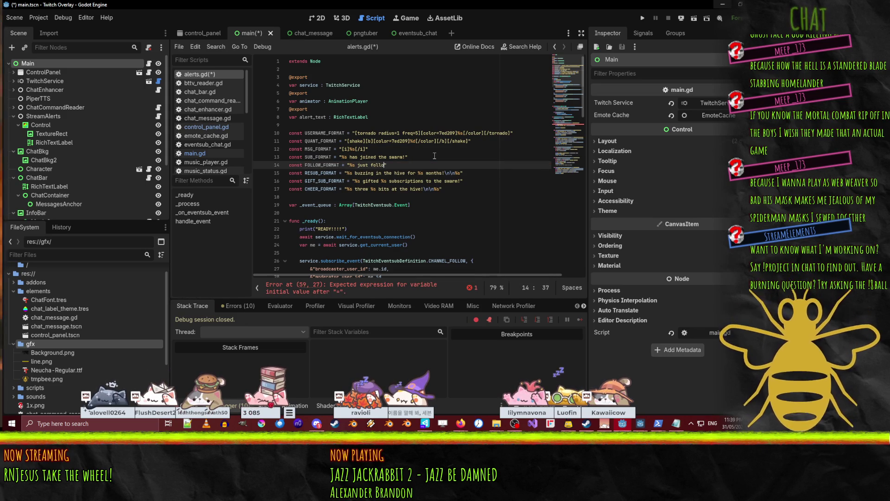
type("d")
key("Left")
key("Left")
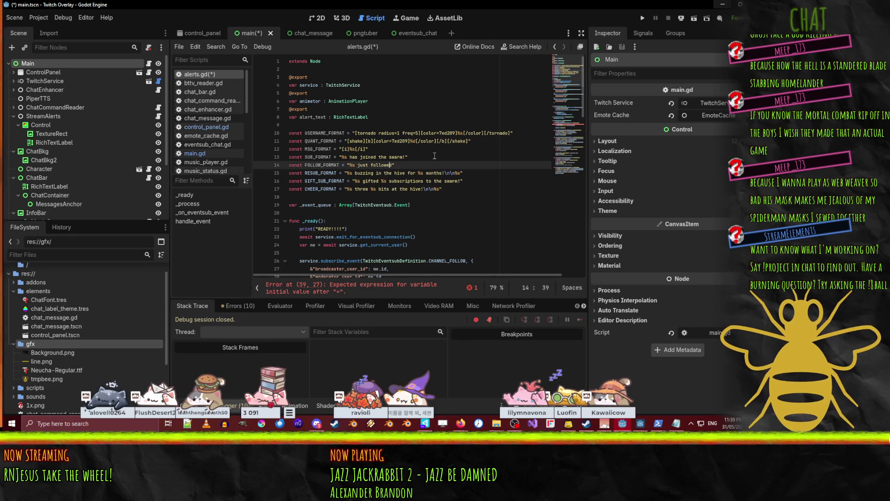
key("Right")
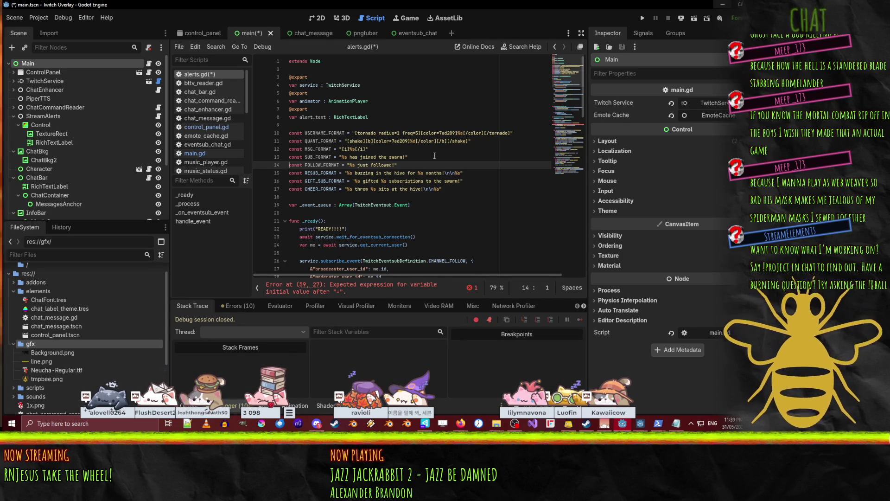
left_click_drag(359, 165, 394, 165)
type("enters ")
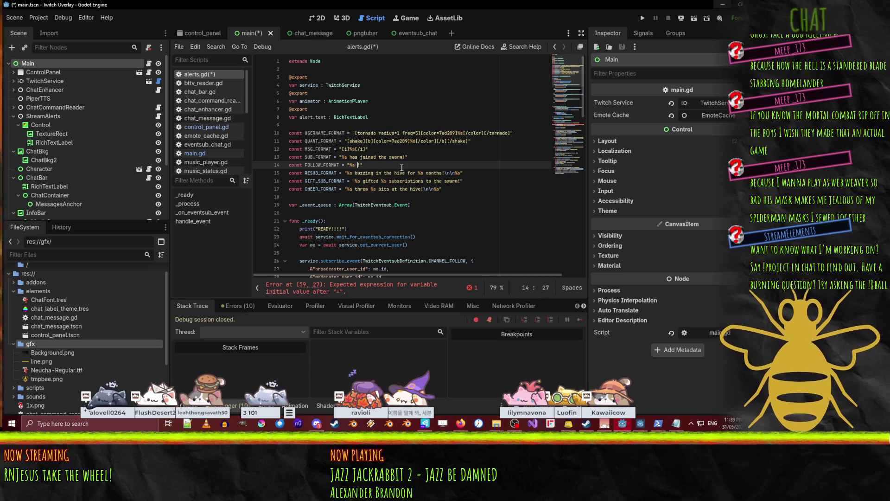
type("the hive!")
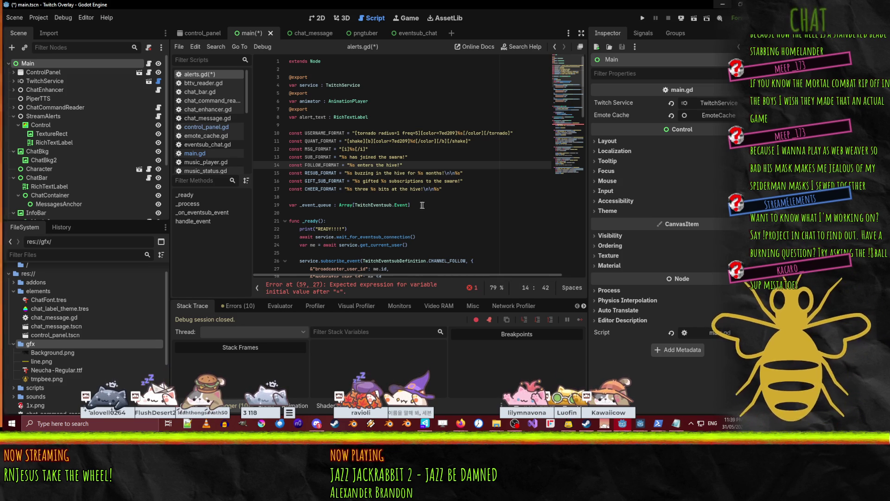
scroll(407, 203, "down", 2)
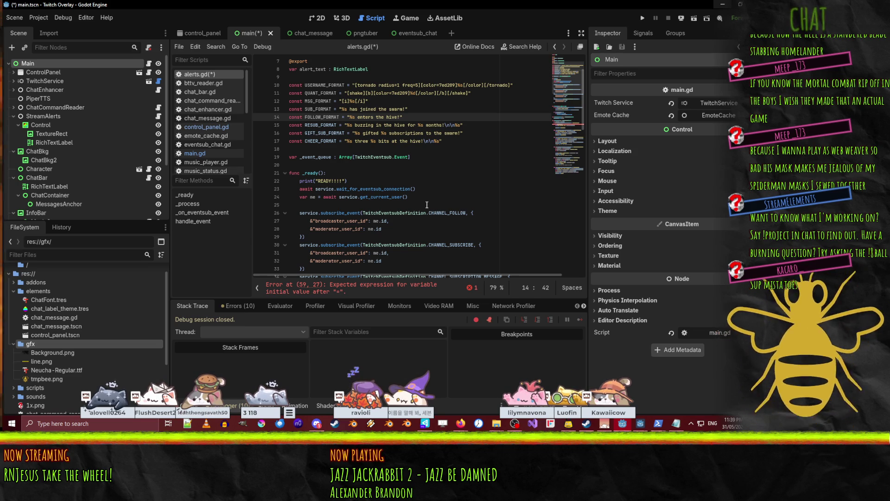
Step: Delete the unfinished follower_name line and the empty line in the follow branch
scroll(416, 135, "down", 2)
scroll(399, 162, "down", 1)
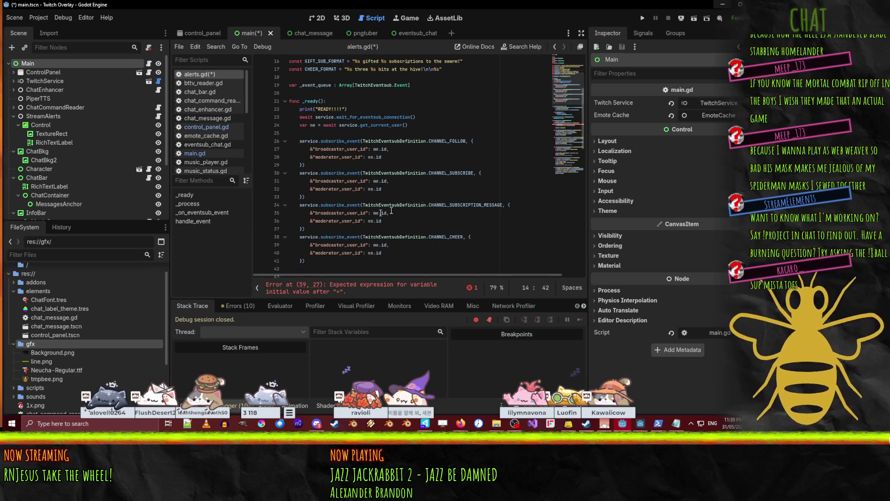
scroll(417, 234, "down", 11)
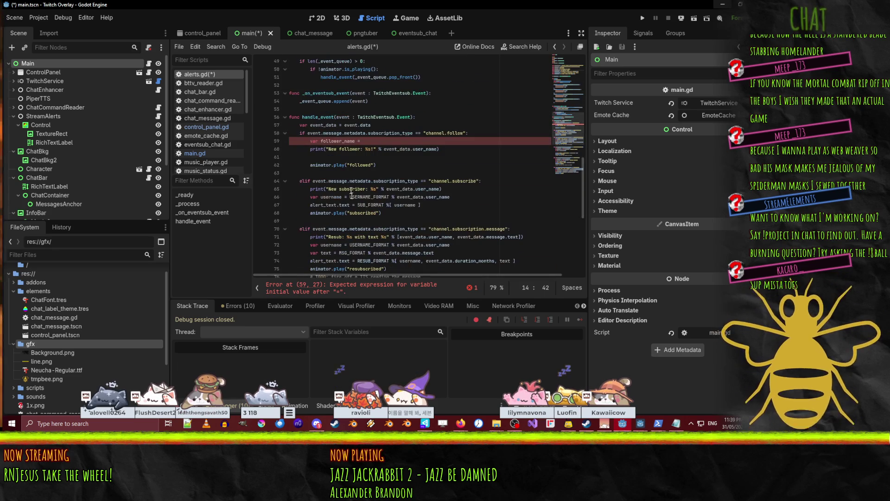
left_click(425, 143)
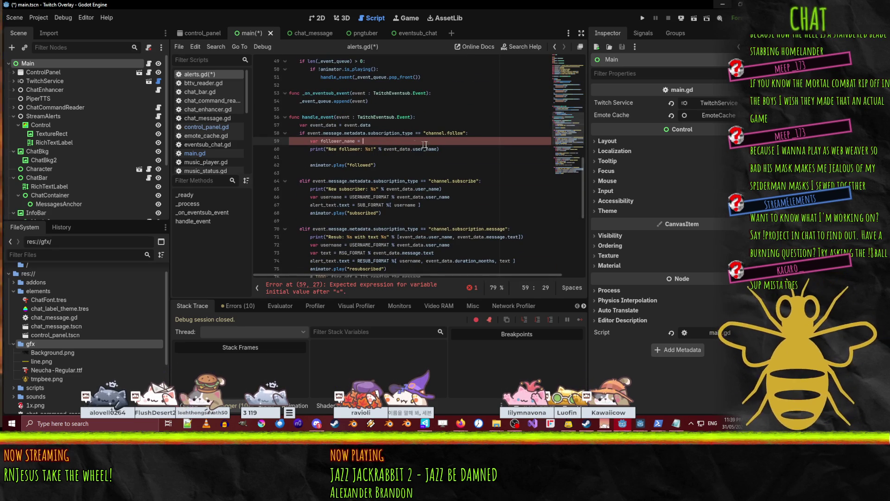
key("ctrl+shift+k")
key("Down")
key("Down")
left_click(504, 151)
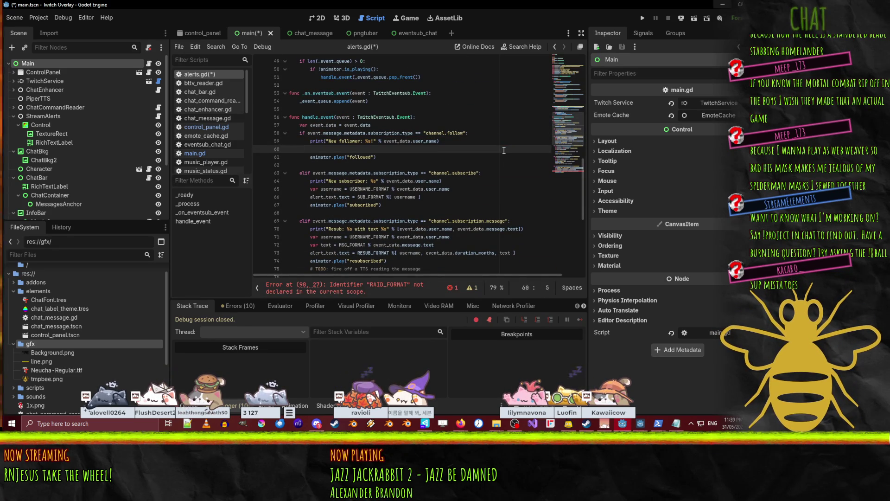
scroll(504, 151, "up", 15)
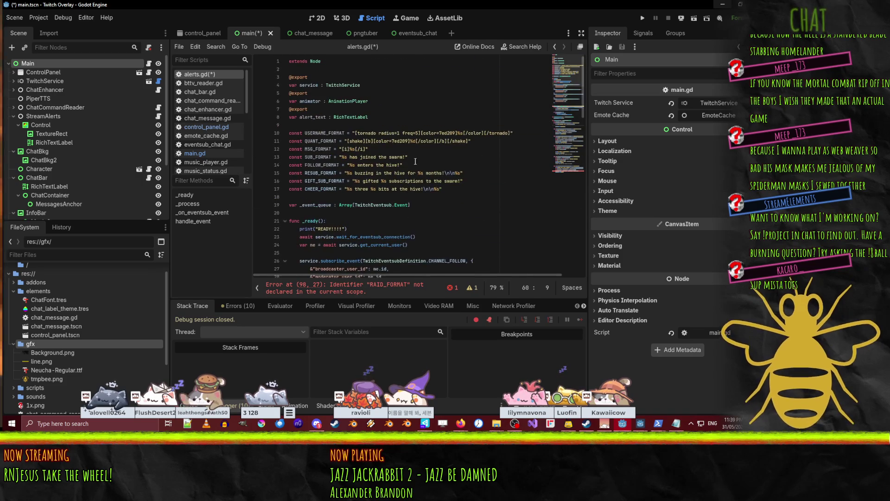
scroll(398, 202, "down", 14)
left_click(398, 203)
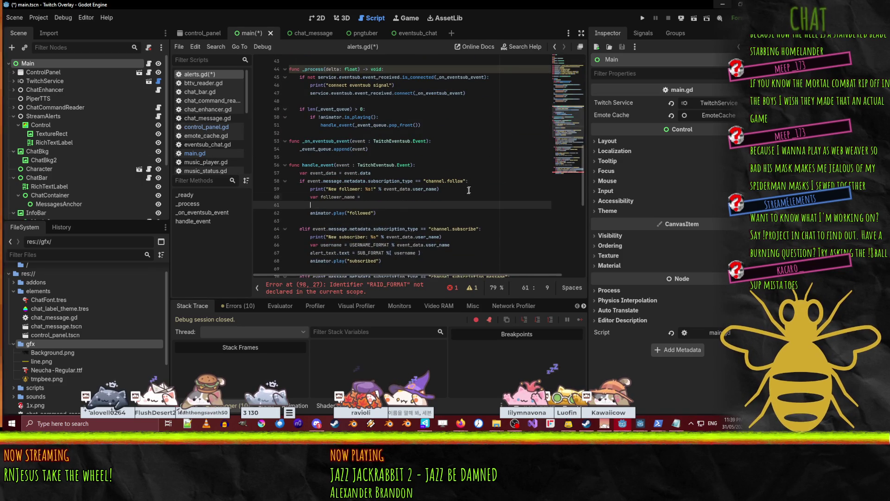
key("BackSpace")
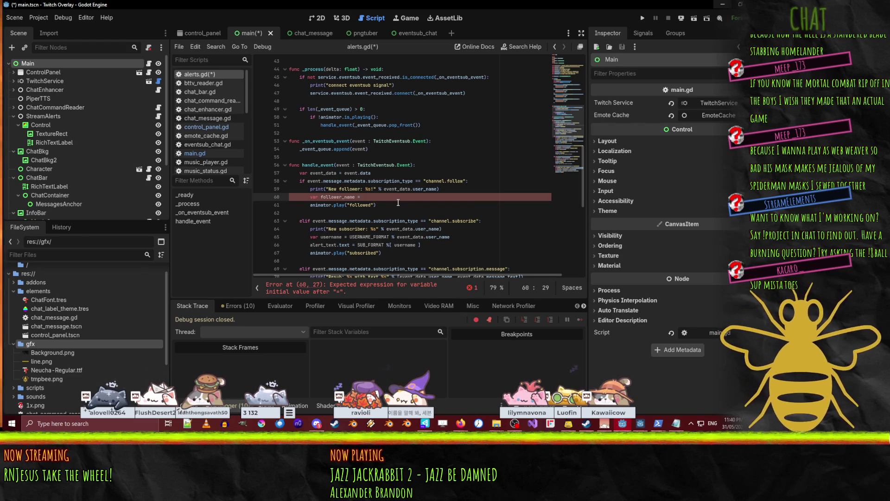
Step: Set follower_name to USERNAME_FORMAT % event_data.user_name via autocomplete
type("NAME")
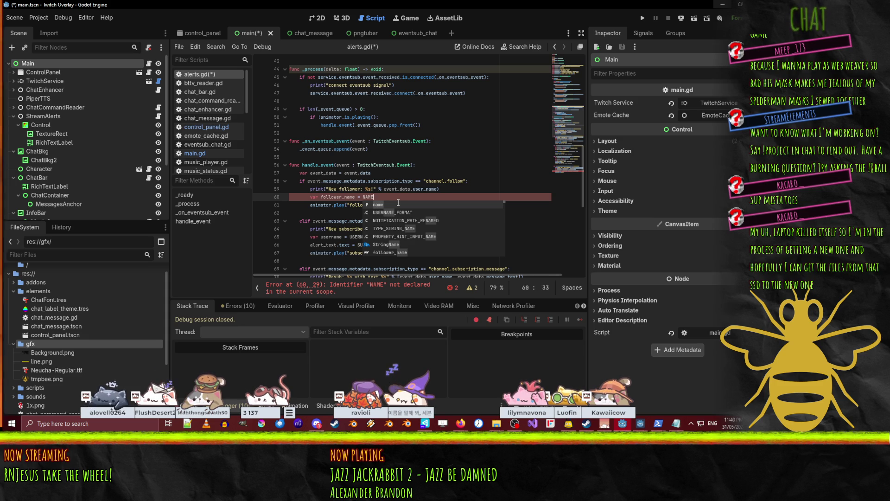
key("Down")
key("Down")
key("Up")
key("Return")
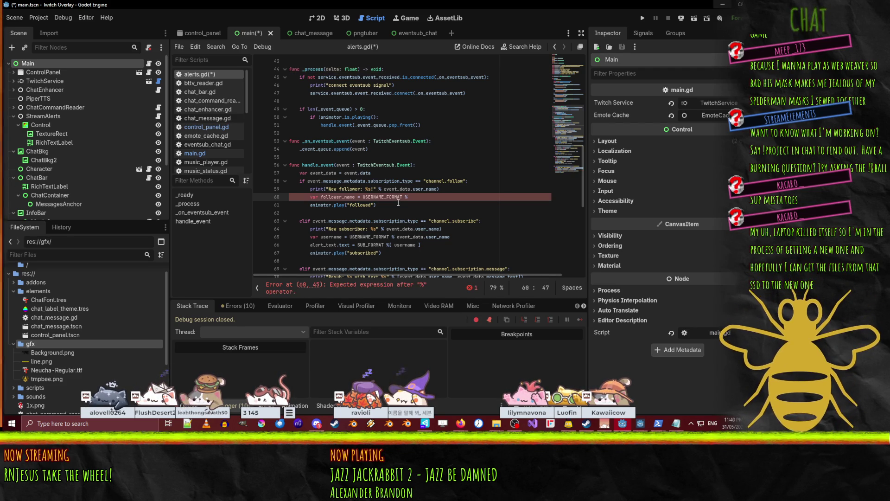
type("event_data.u")
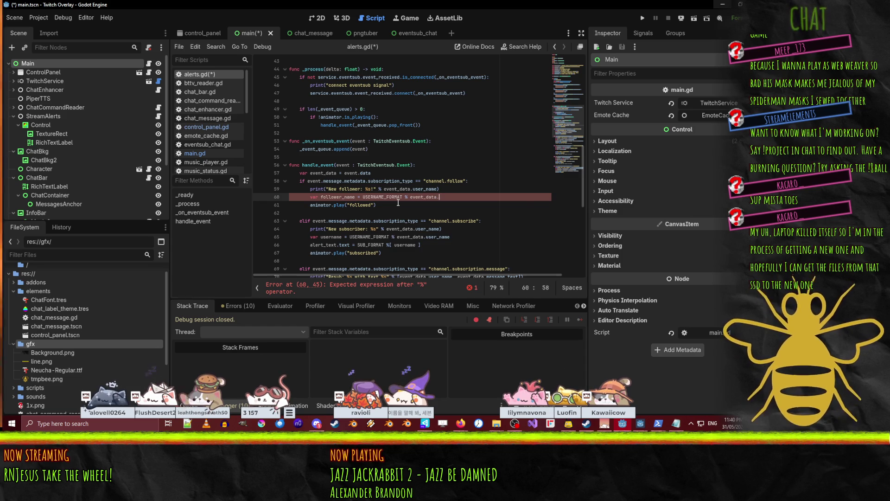
type("ser_name")
key("Home")
key("Return")
Step: Add alert_text.text = FOLLOW_FORMAT % follower_name below it
type("va")
key("BackSpace")
key("BackSpace")
type("alert_text.text = ")
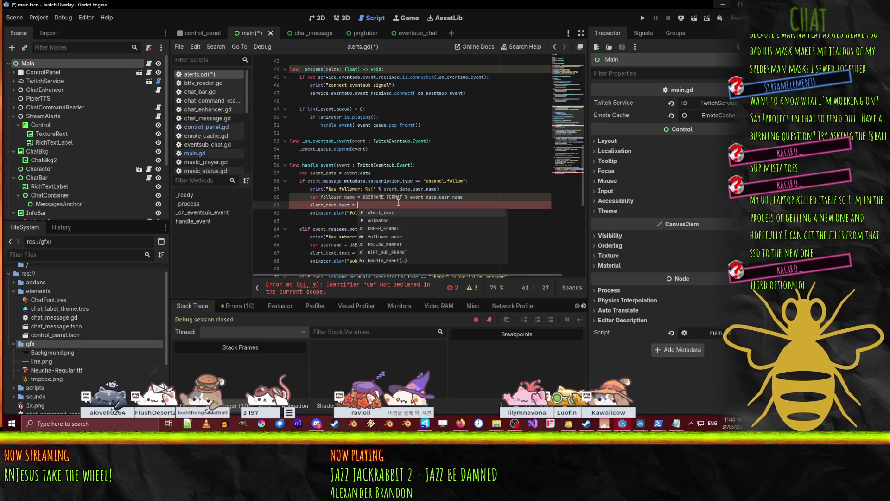
type("FOLLOW_FORMAT % ")
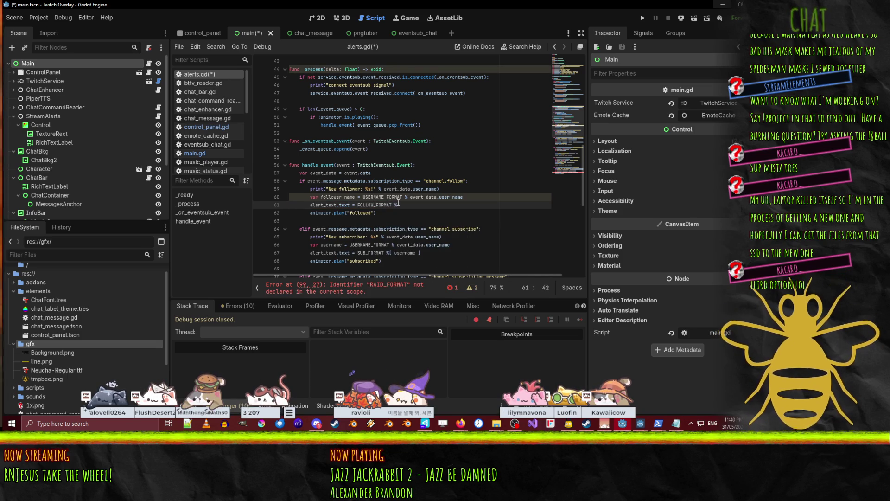
type("follower_")
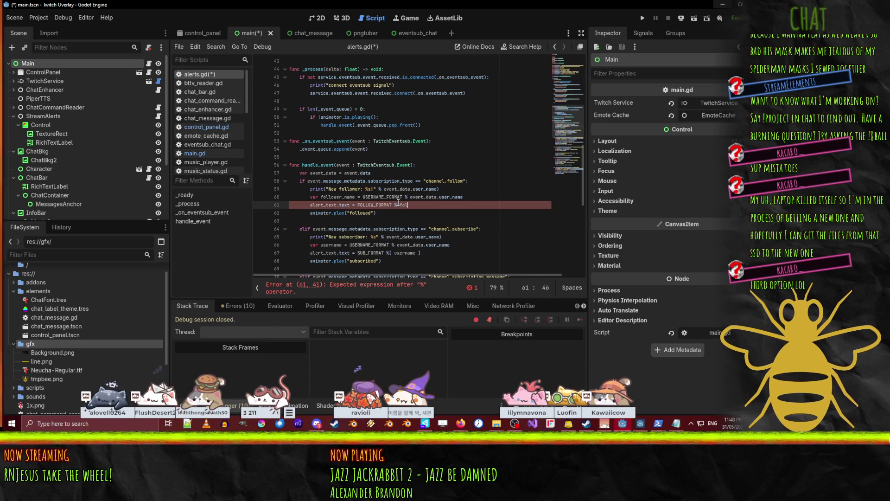
type("name")
key("Home")
key("Home")
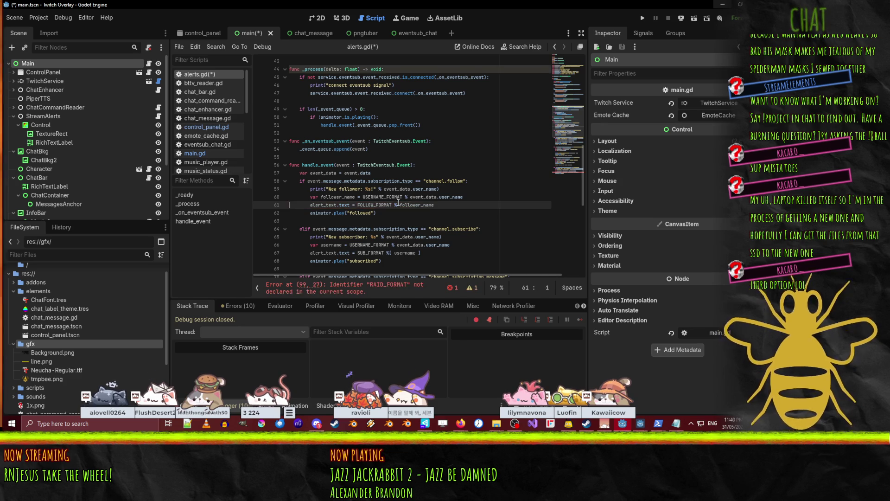
scroll(409, 183, "up", 1)
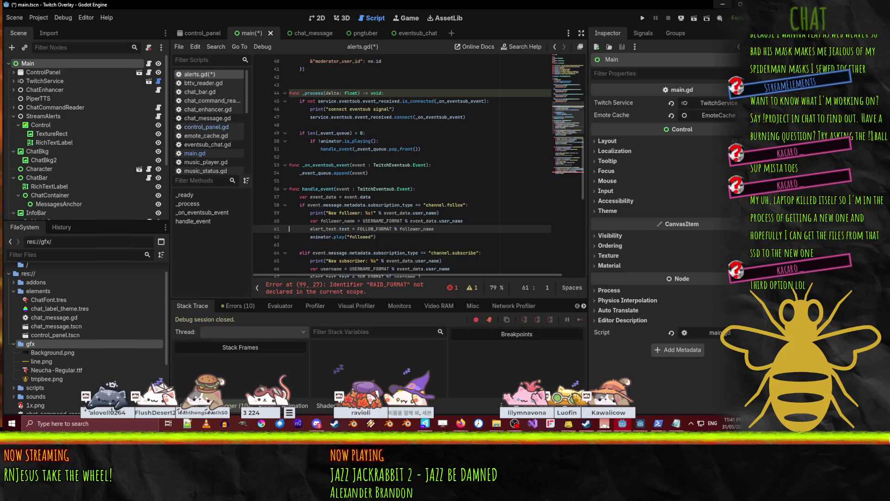
scroll(453, 220, "down", 4)
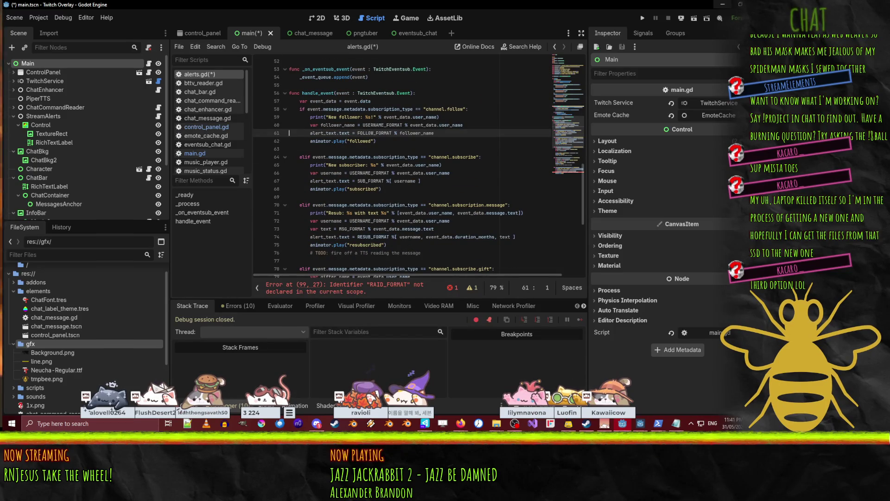
scroll(367, 202, "down", 2)
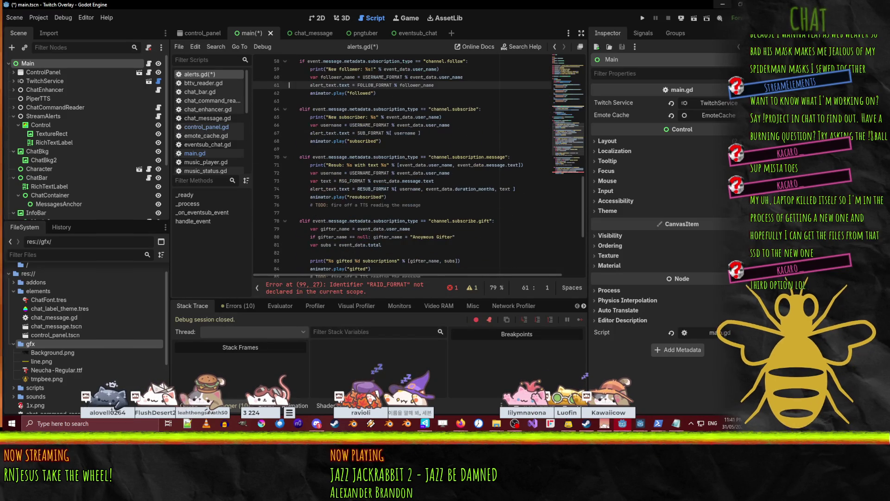
mouse_move(553, 166)
left_mouse_down()
mouse_move(616, 149)
mouse_move(611, 143)
left_mouse_up()
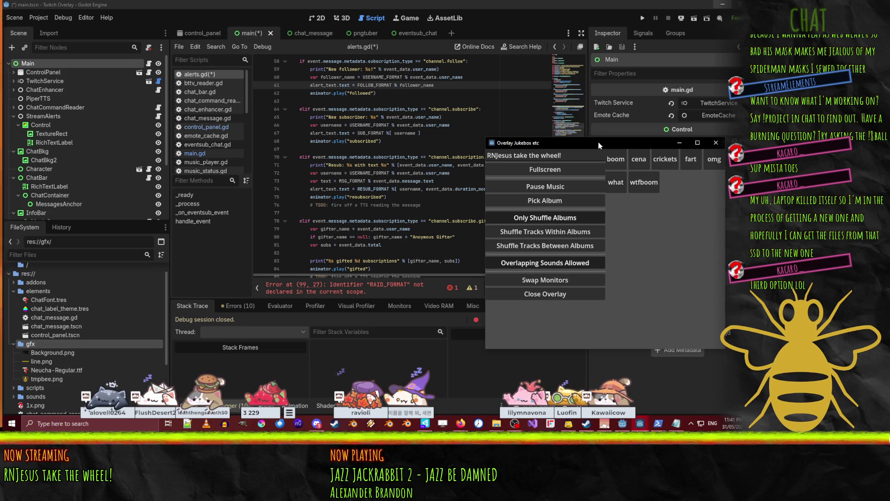
left_click(680, 142)
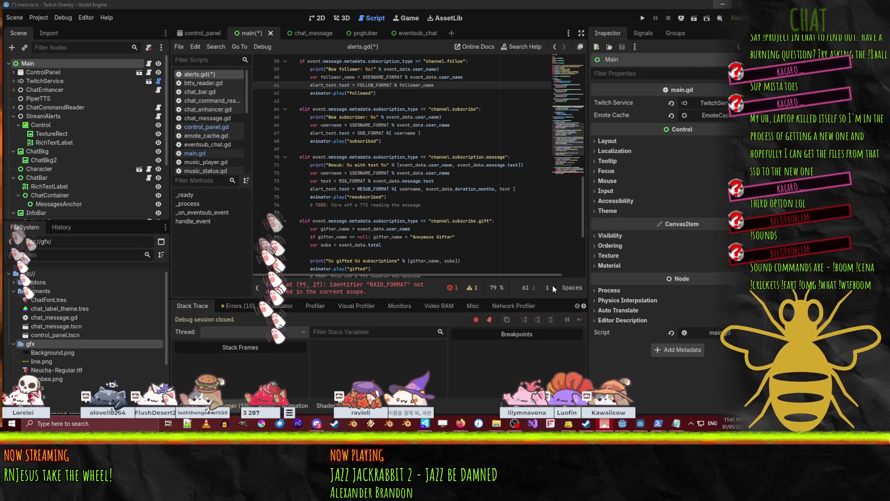
Step: In the resub branch, add var duration = QUANT_FORMAT % event_data.duration_months and use duration in the alert text
left_click(408, 213)
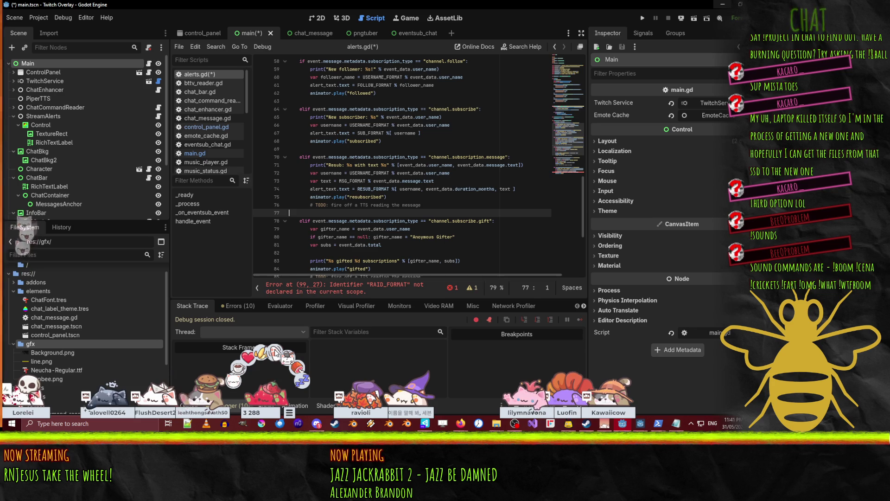
left_click(432, 245)
scroll(433, 206, "up", 2)
scroll(433, 206, "down", 2)
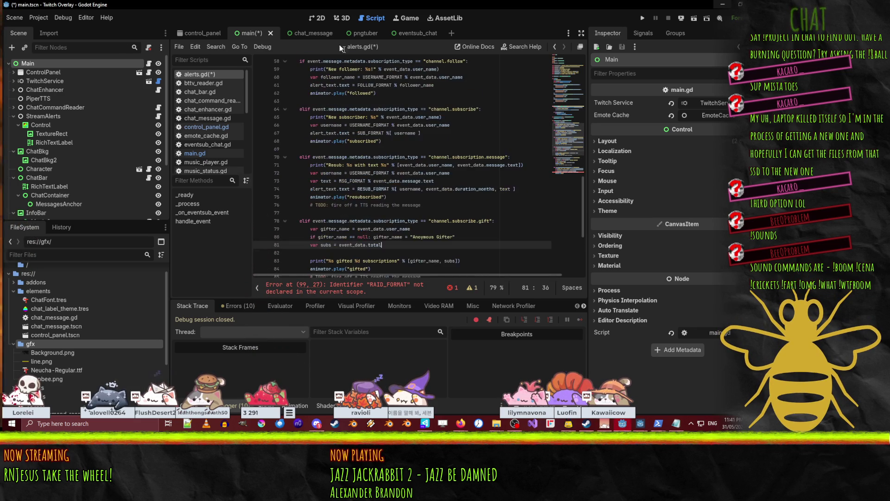
left_click(408, 124)
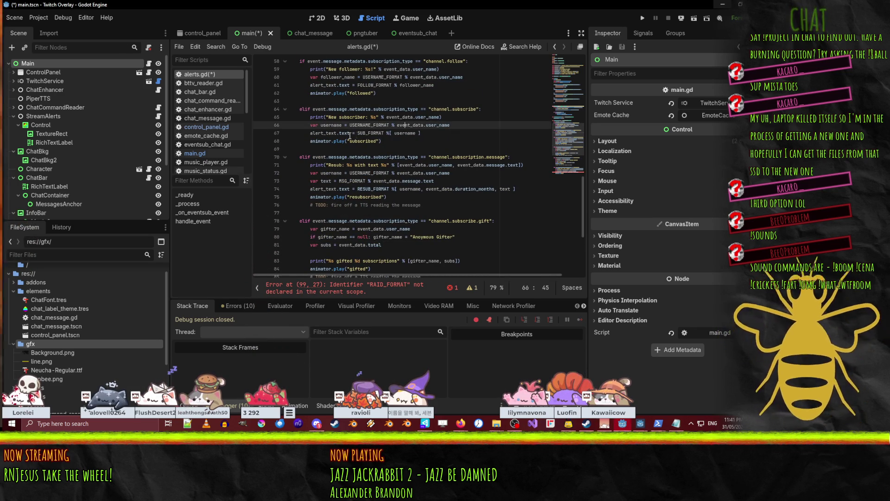
left_click(358, 189)
left_click(477, 189)
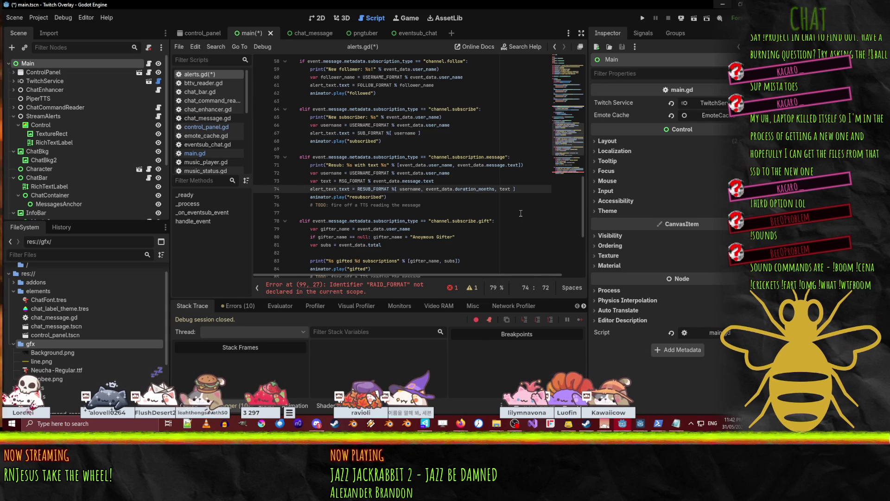
left_click_drag(426, 189, 495, 190)
type("dur")
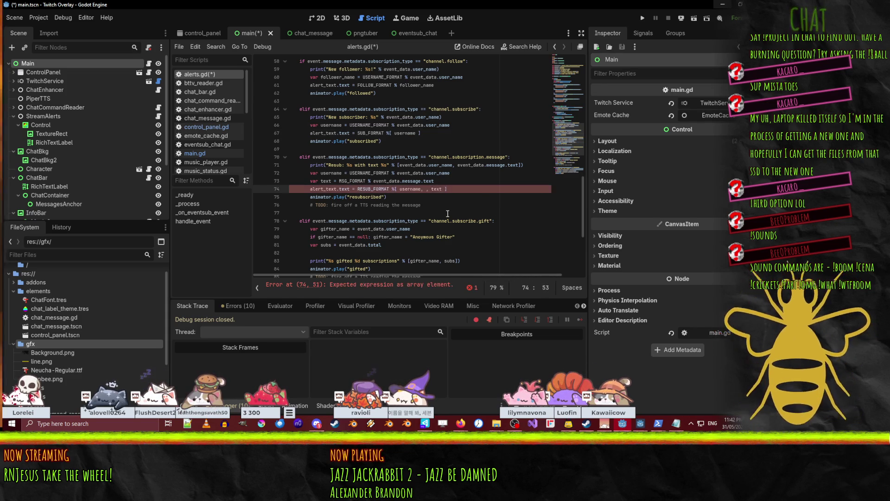
type("ation")
key("ctrl+shift+Return")
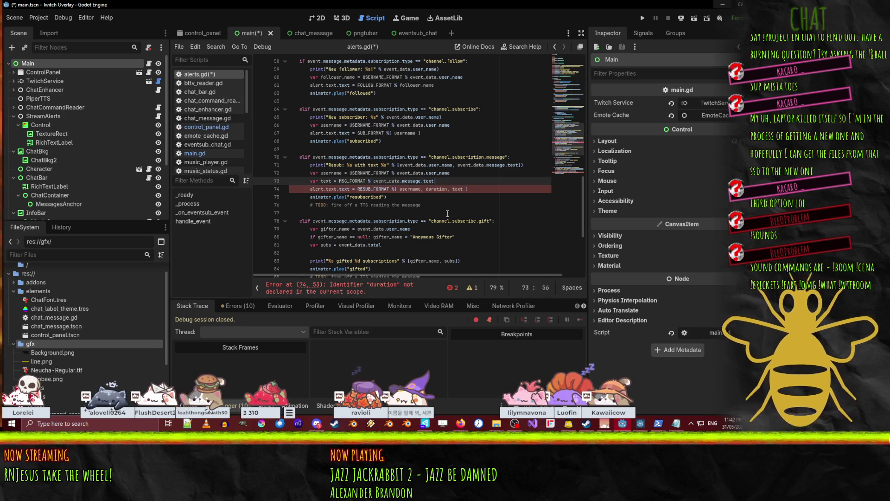
type("var duration = ")
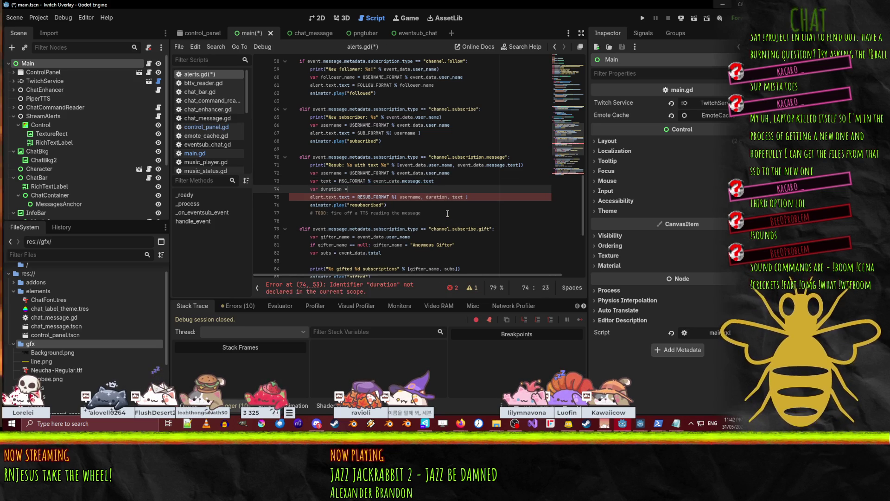
type("QUANT_FORMAT % ")
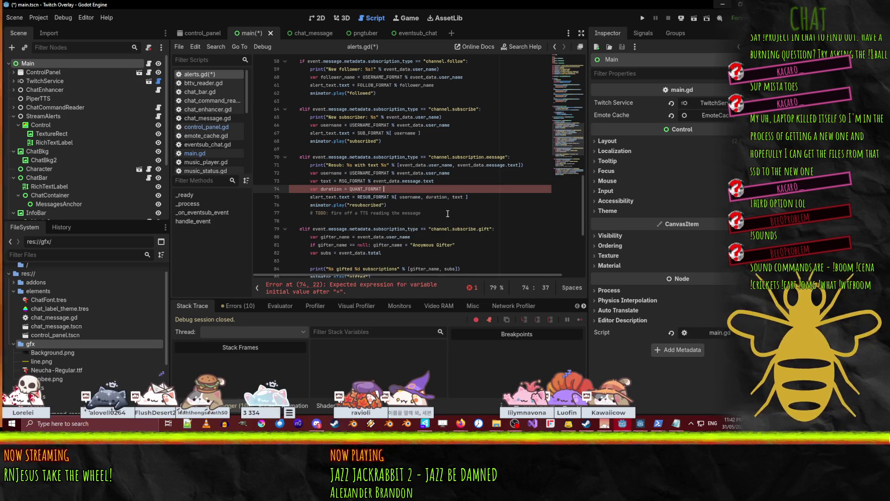
type("event_data.duration_months")
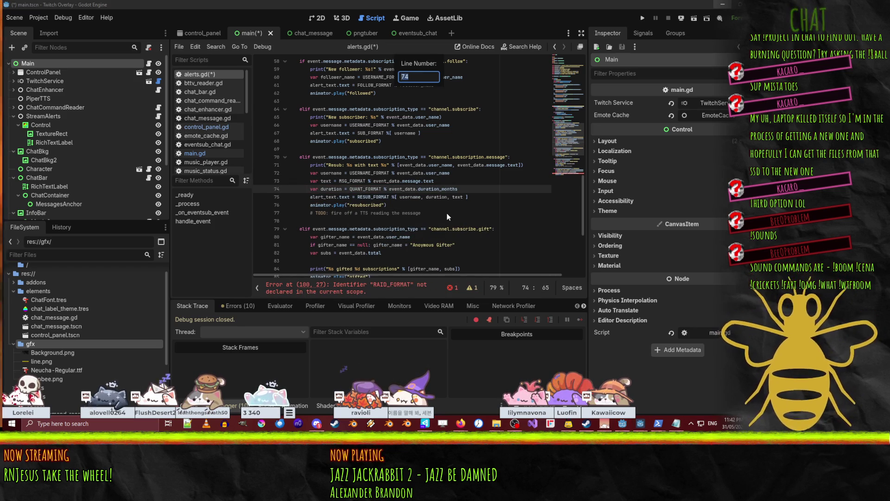
Step: Move the text line below duration and select the username, duration and text lines
scroll(437, 210, "down", 2)
scroll(438, 210, "down", 1)
left_click(454, 206)
scroll(362, 204, "up", 1)
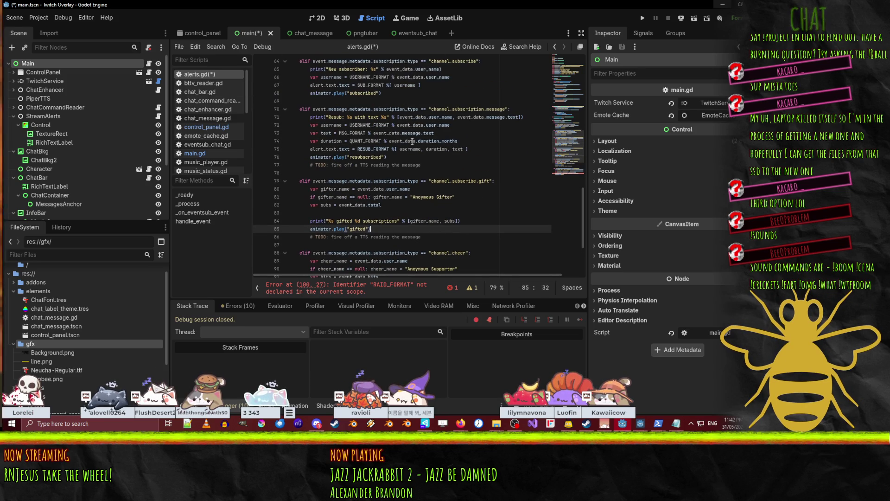
left_click(341, 125)
key("Down")
key("alt+Down")
key("Up")
key("Up")
key("shift+Down")
key("shift+Down")
key("shift+Down")
key("ctrl+c")
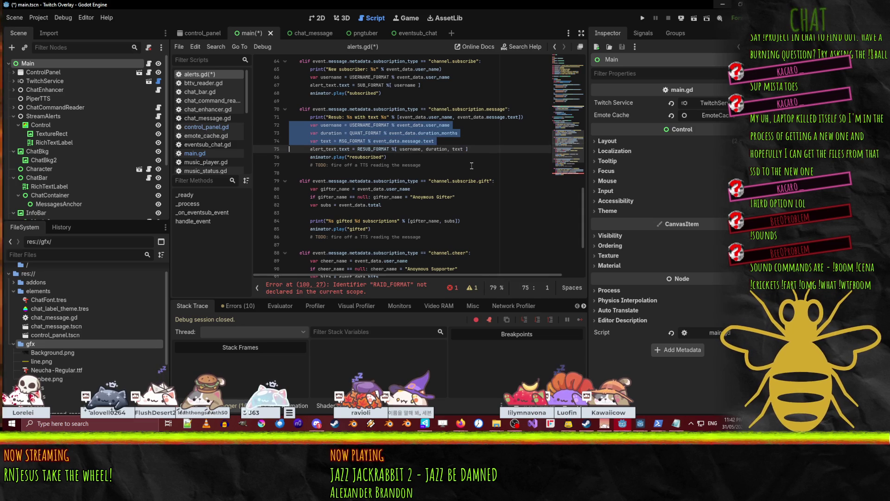
key("Down")
key("Down")
key("Down")
key("Down")
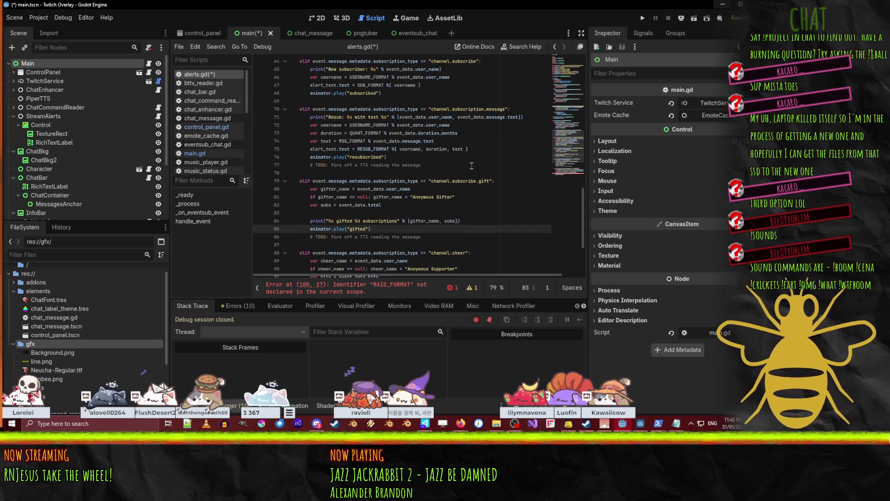
Step: Paste the three var lines above animator.play("gifted") and put gifter_name into the username line
key("ctrl+v")
left_click(359, 189)
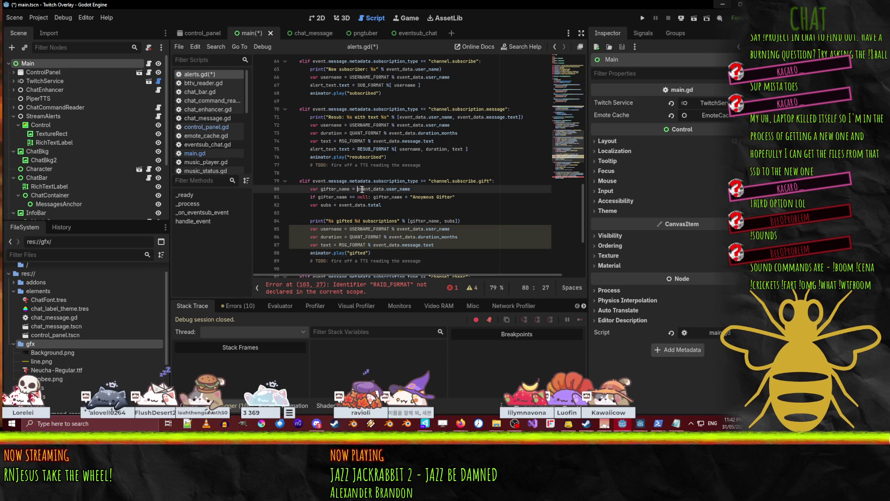
left_click(399, 204)
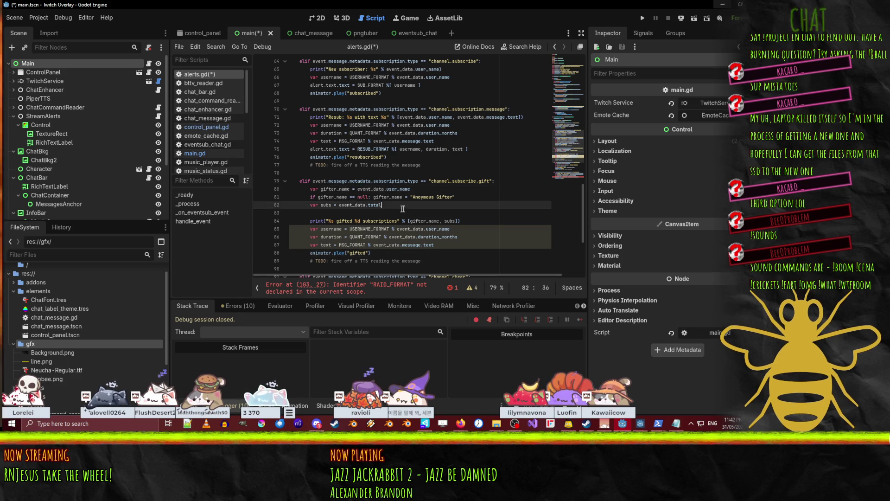
double_click(329, 189)
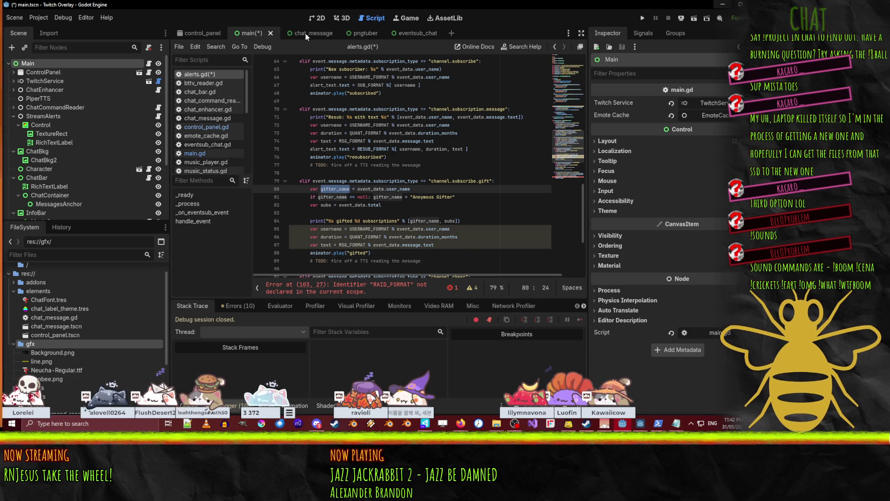
key("ctrl+z")
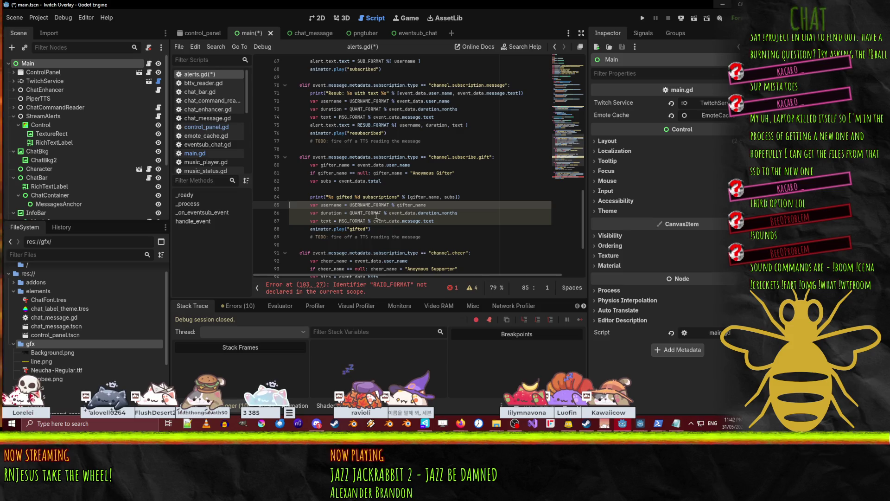
Step: Rename the duration variable to subs and replace duration_months with total
double_click(332, 213)
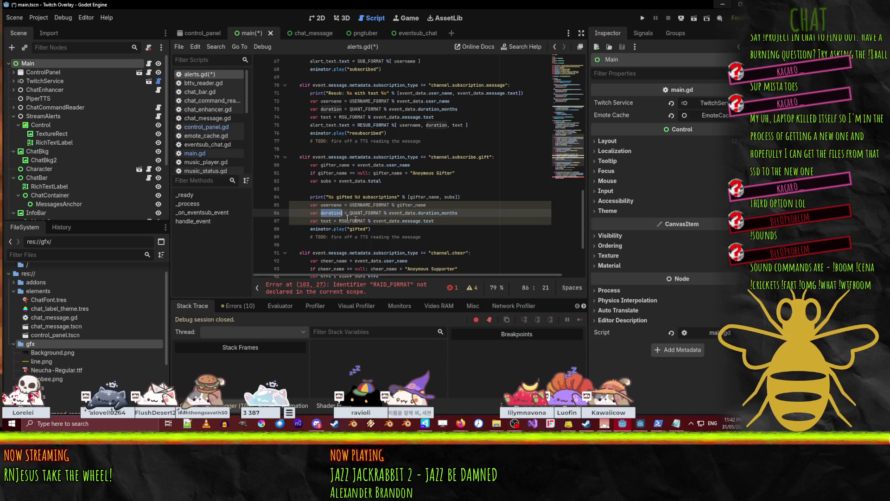
type("bits")
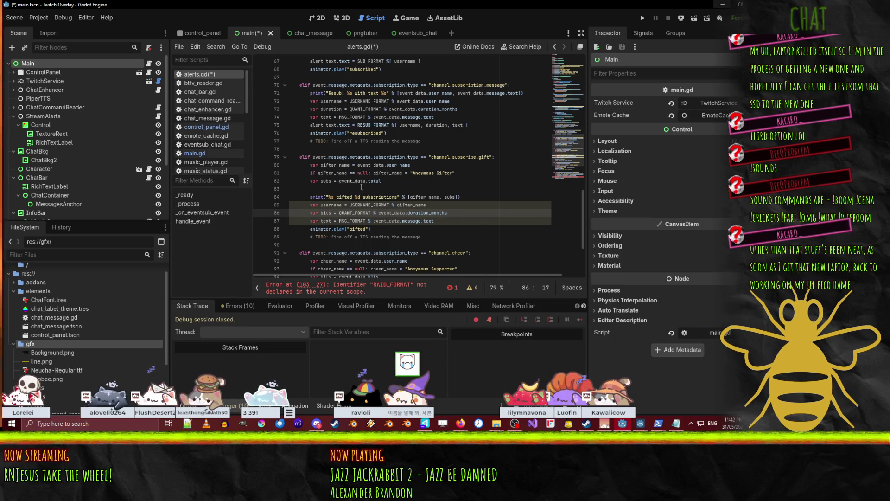
left_click_drag(339, 181, 382, 181)
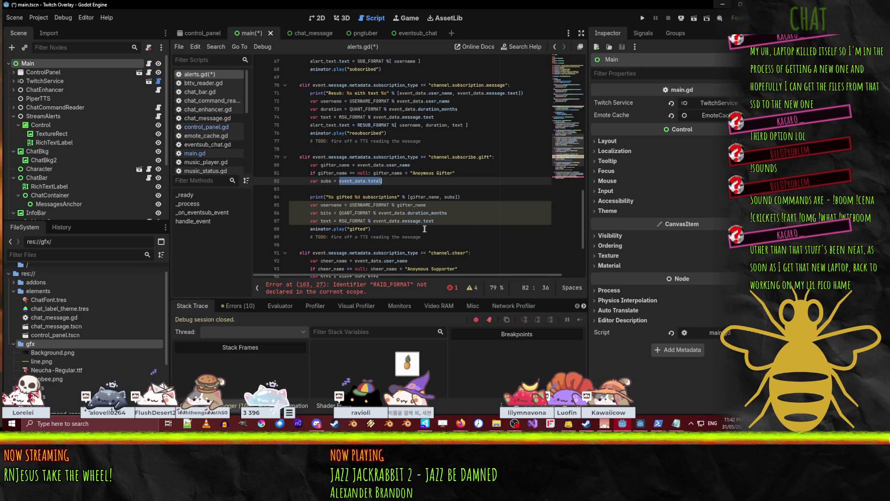
key("ctrl+z")
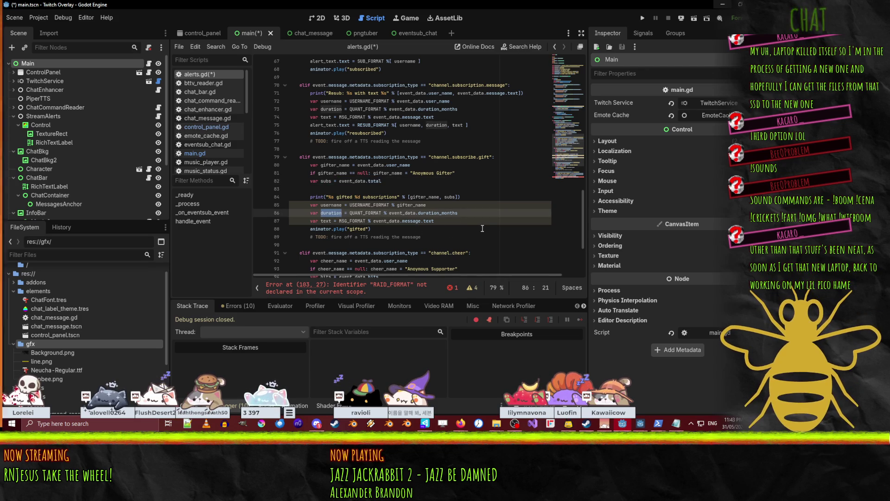
type("subs")
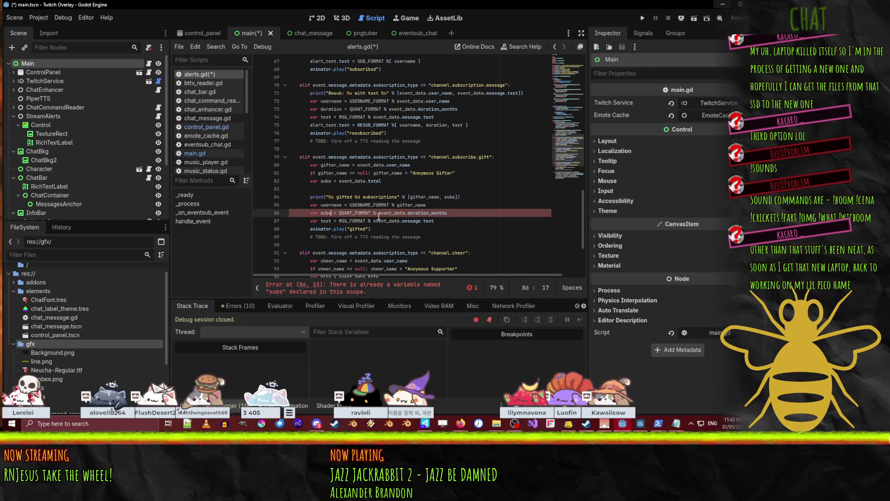
double_click(422, 211)
type("total")
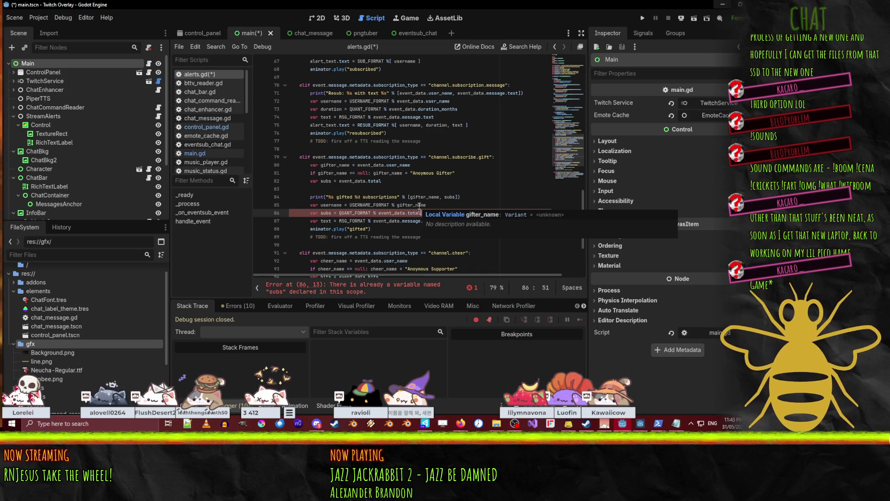
left_click(406, 238)
left_click(475, 230)
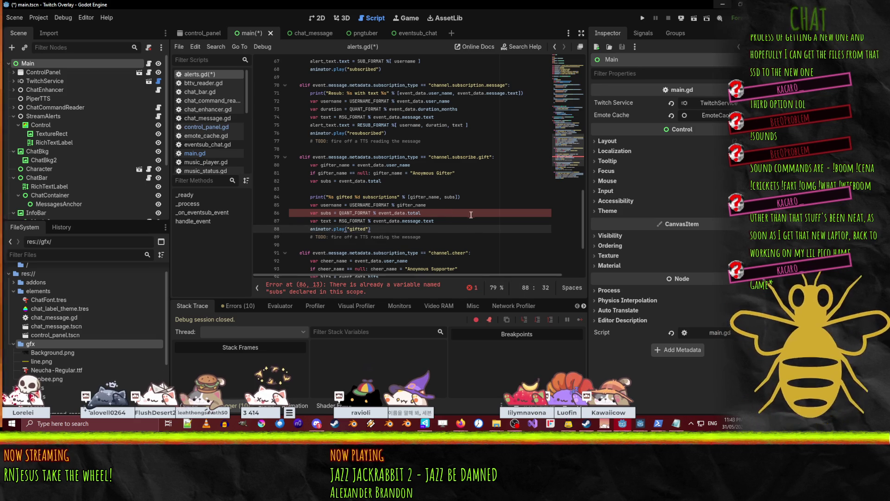
Step: Delete the old var subs line and use event_data.total in the gifted print call
left_click(385, 213)
double_click(327, 181)
left_click(365, 181)
key("ctrl+x")
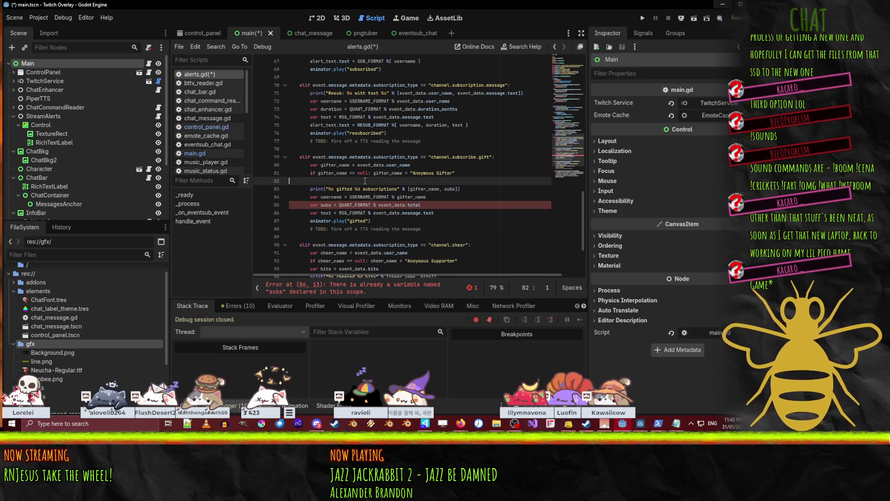
left_click(393, 205)
left_click_drag(379, 204, 424, 205)
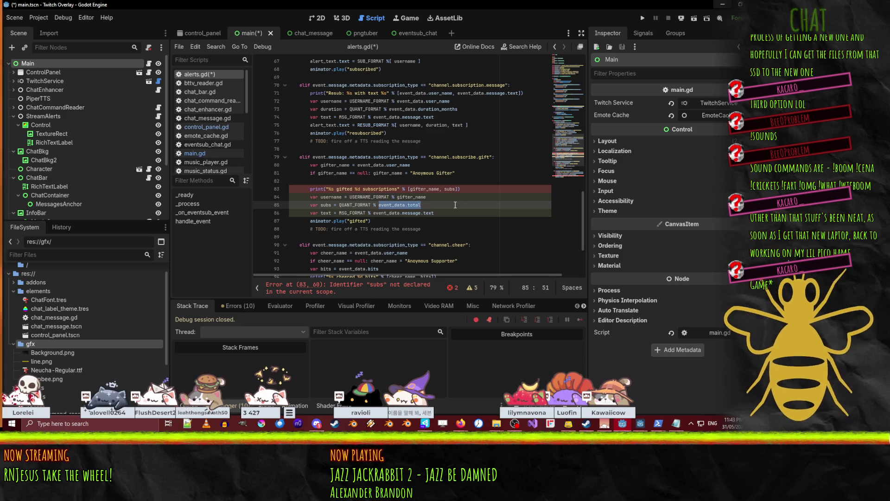
left_click(451, 189)
double_click(451, 189)
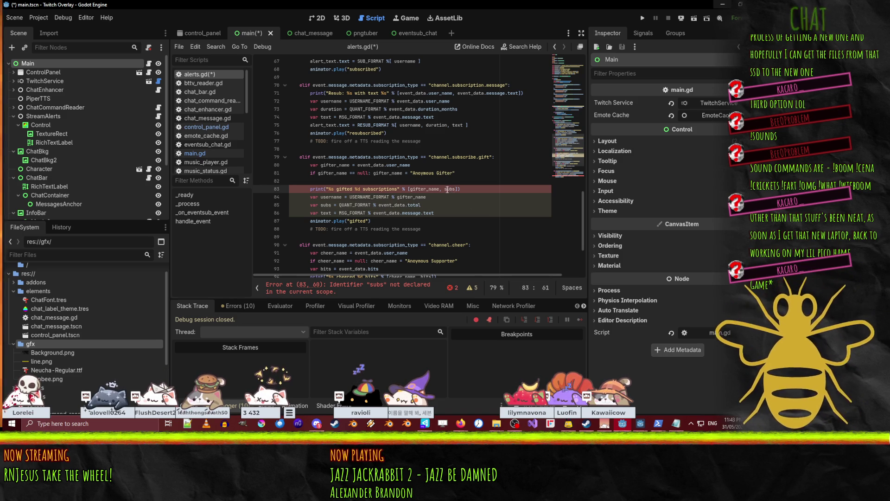
key("ctrl+v")
left_click(465, 213)
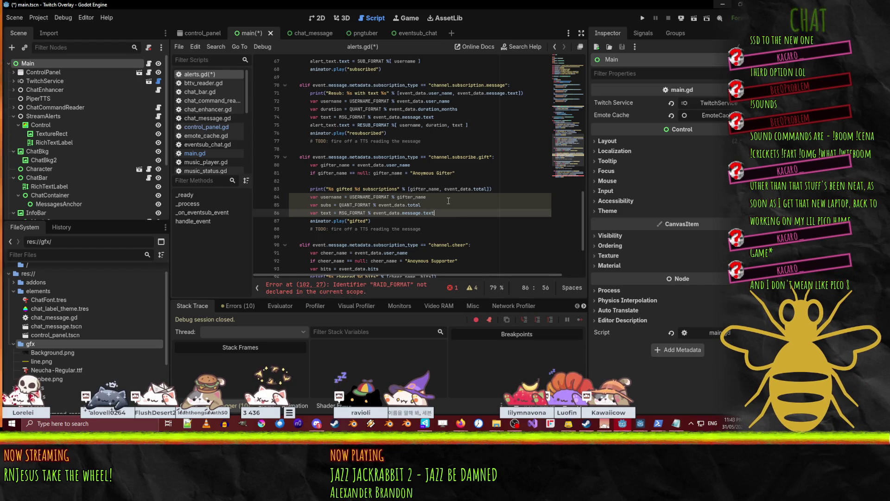
left_click(449, 201)
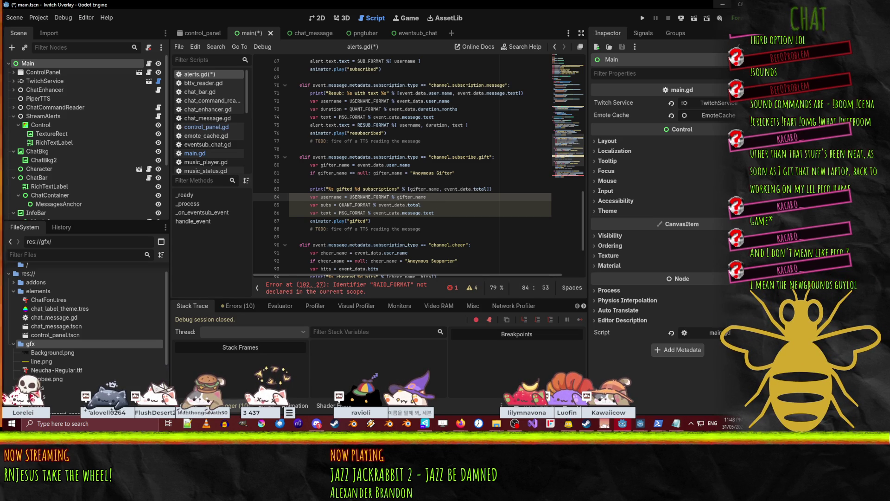
key("alt+Tab")
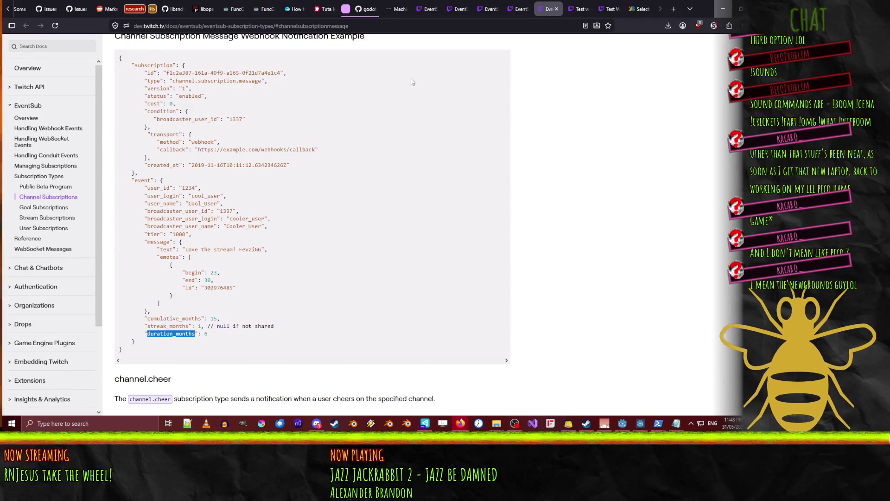
key("alt+Tab")
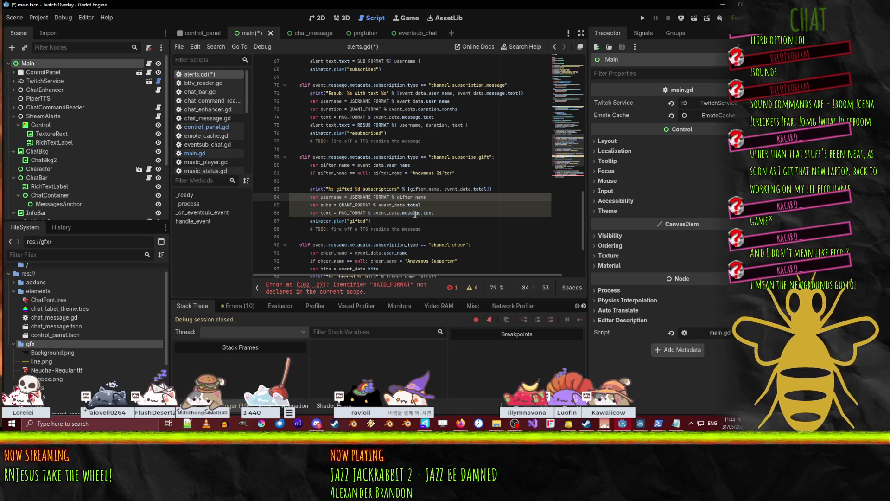
Step: Add an alert_text line set to GIFT_SUB_FORMAT % [username, subs, text] below the text variable
left_click(456, 216)
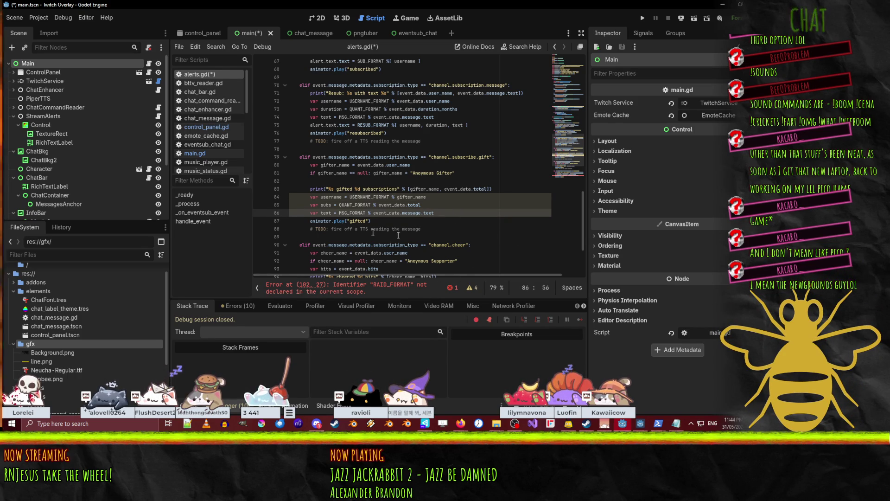
left_click(375, 205)
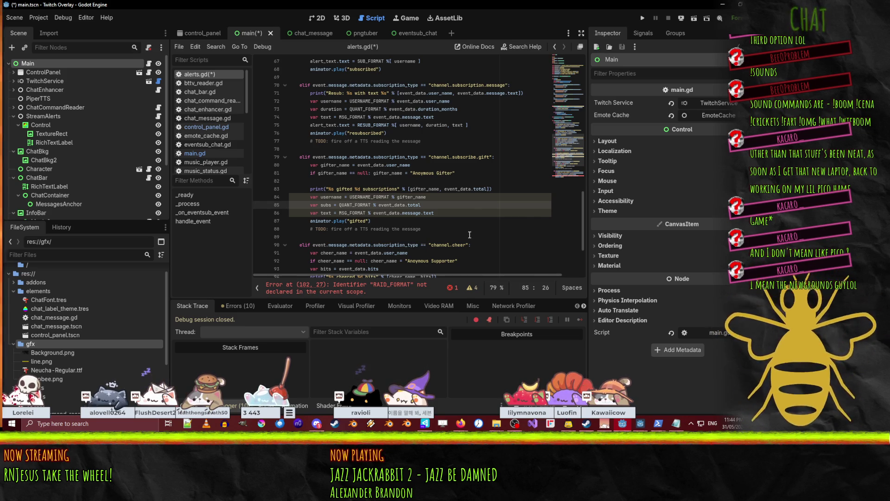
left_click(353, 205)
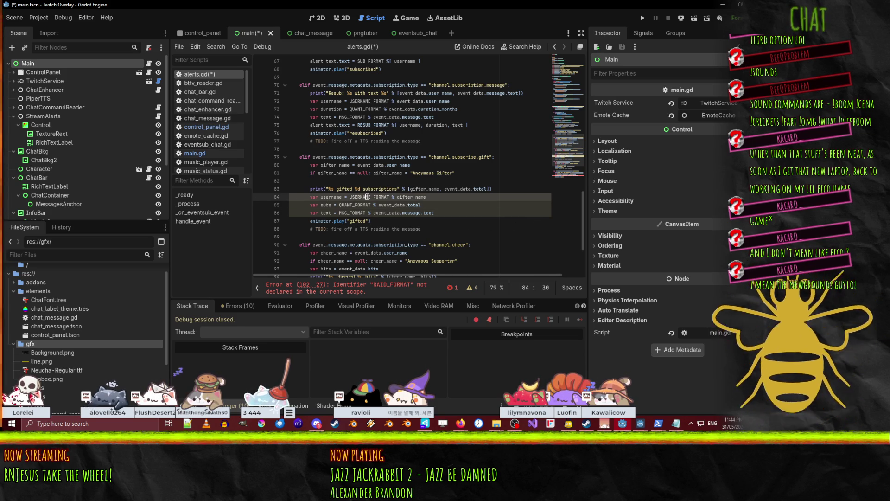
left_click(344, 213)
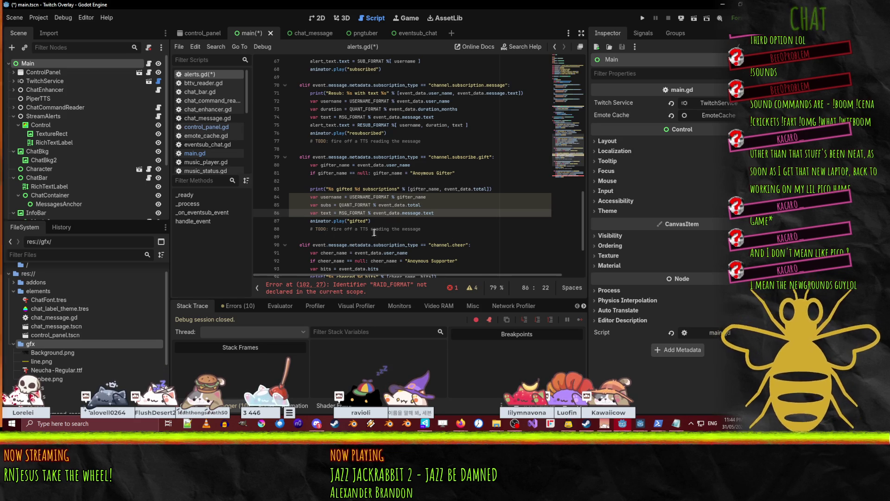
left_click(438, 214)
key("Return")
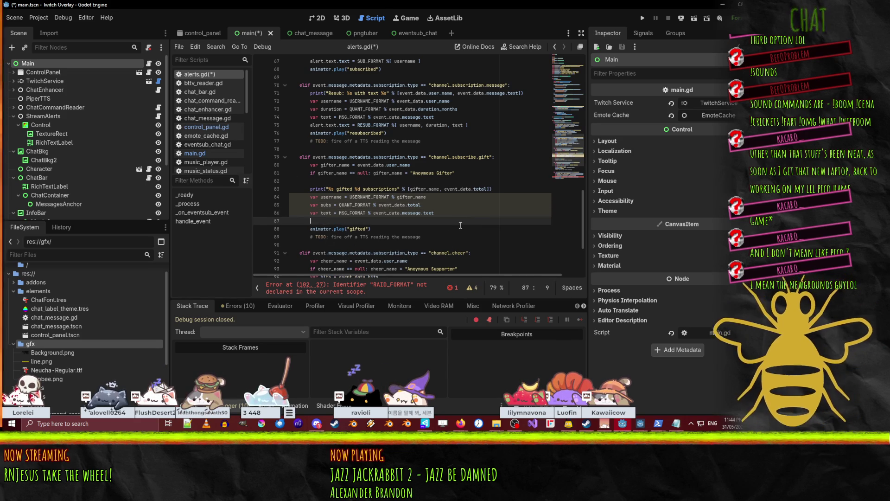
type("ale")
key("Return")
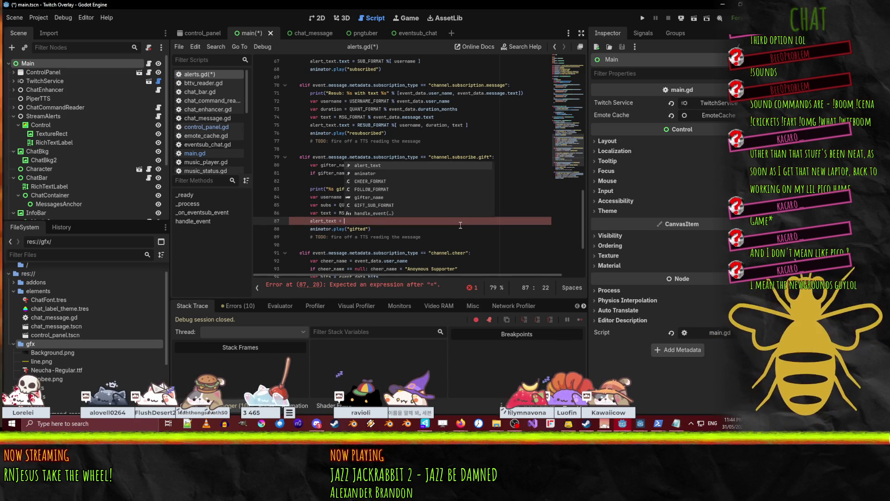
type("GI")
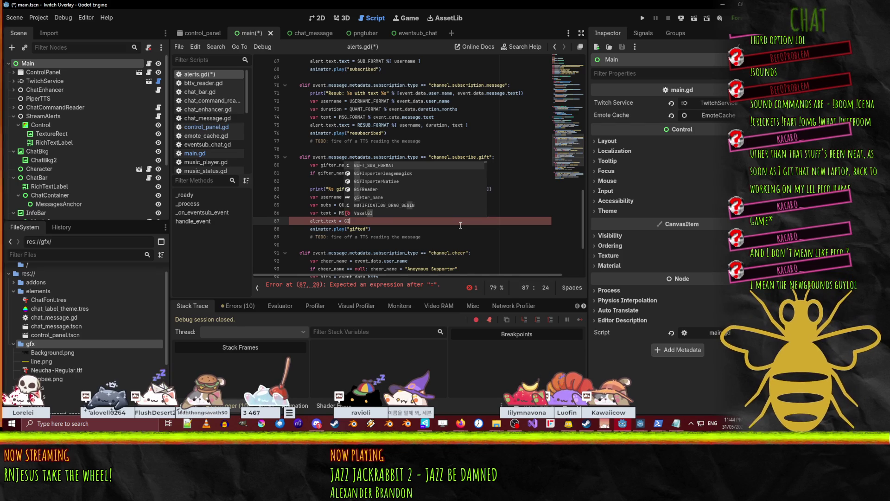
key("Return")
type("%[")
type("username, subs, t")
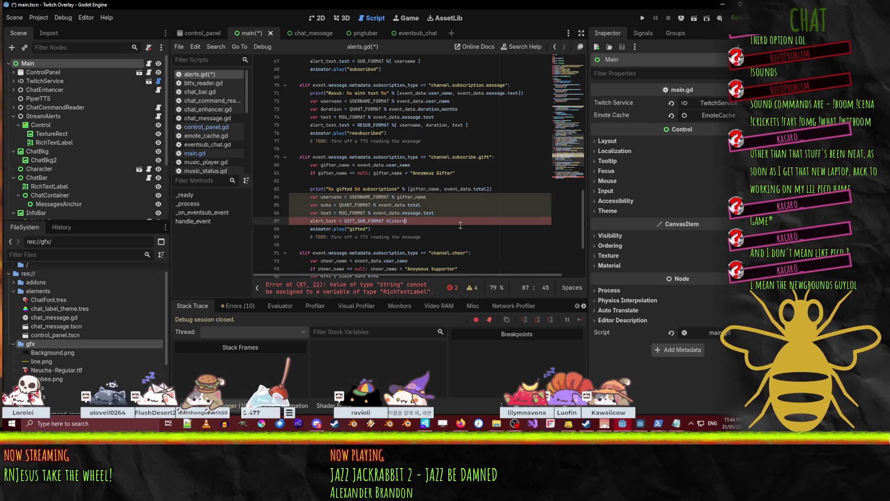
type("ext")
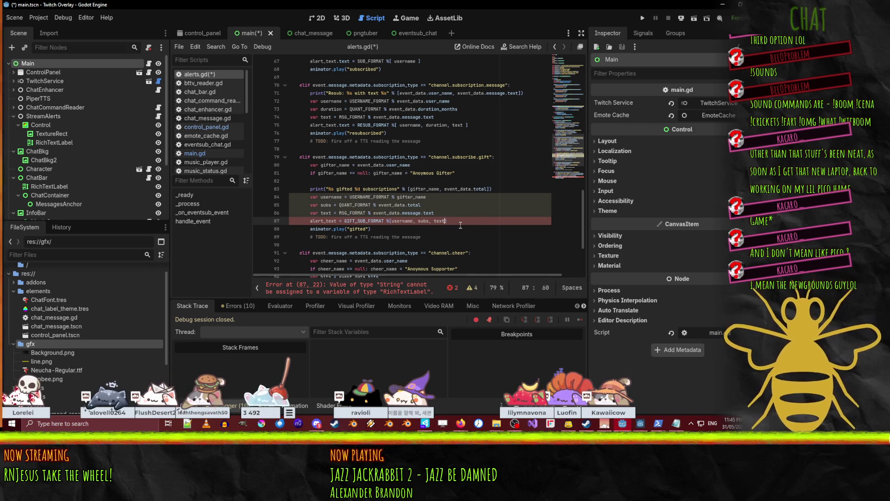
key("Down")
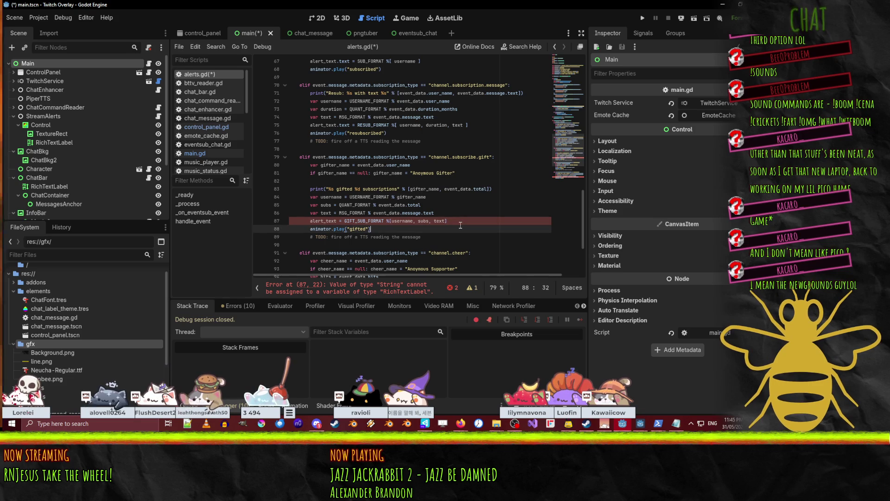
Step: Remove the unused var text line and make the assignment target alert_text.text
key("ctrl+z")
key("ctrl+z")
key("ctrl+z")
key("ctrl+z")
key("ctrl+z")
key("ctrl+z")
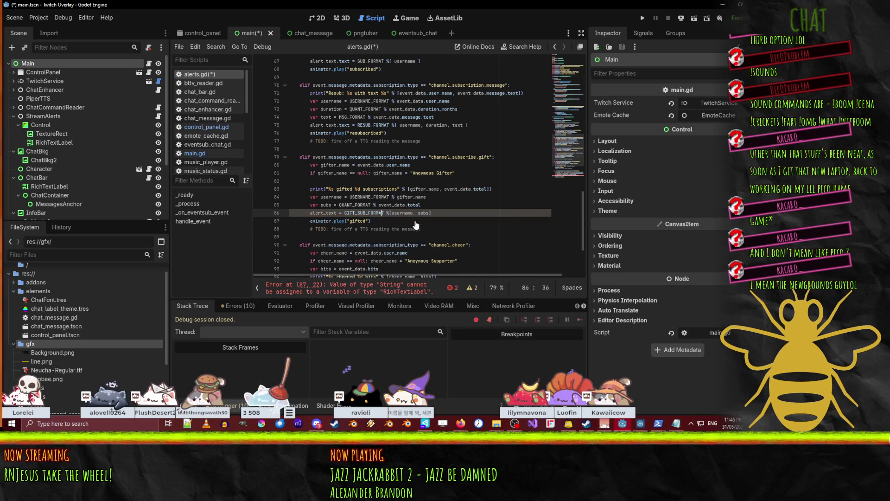
key("ctrl+z")
key("ctrl+z")
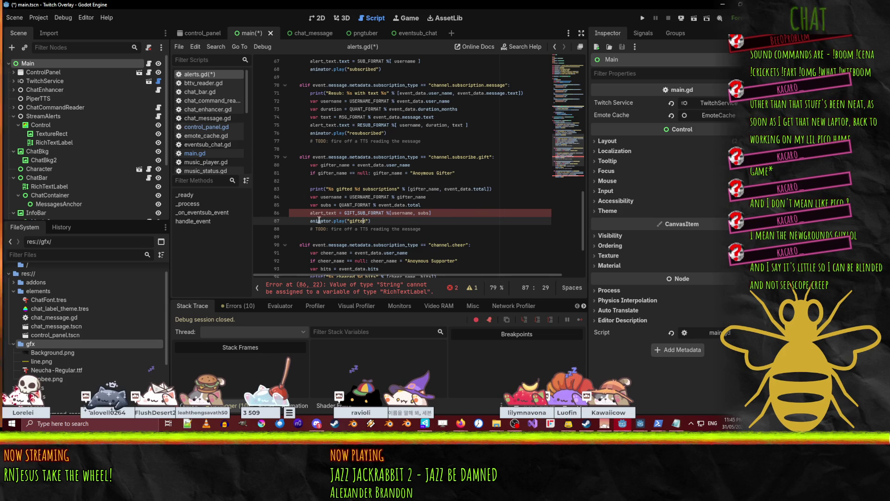
left_click(335, 213)
type(".te")
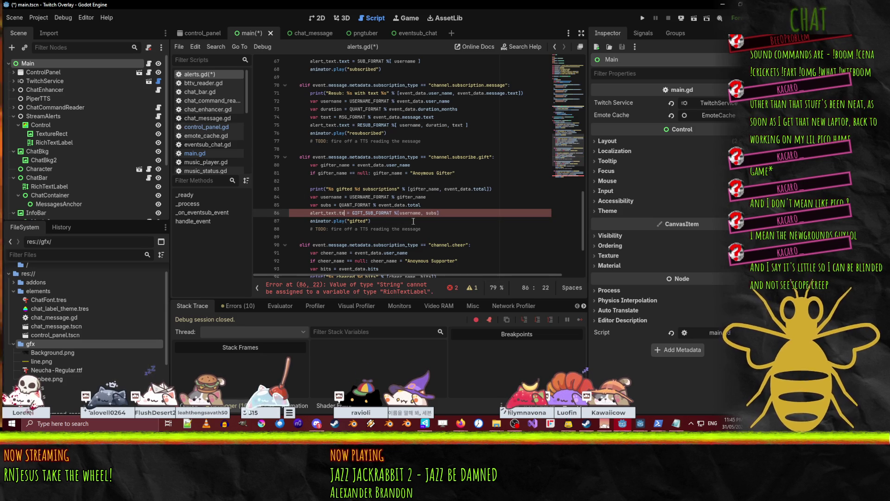
key("Return")
key("Down")
key("Down")
key("End")
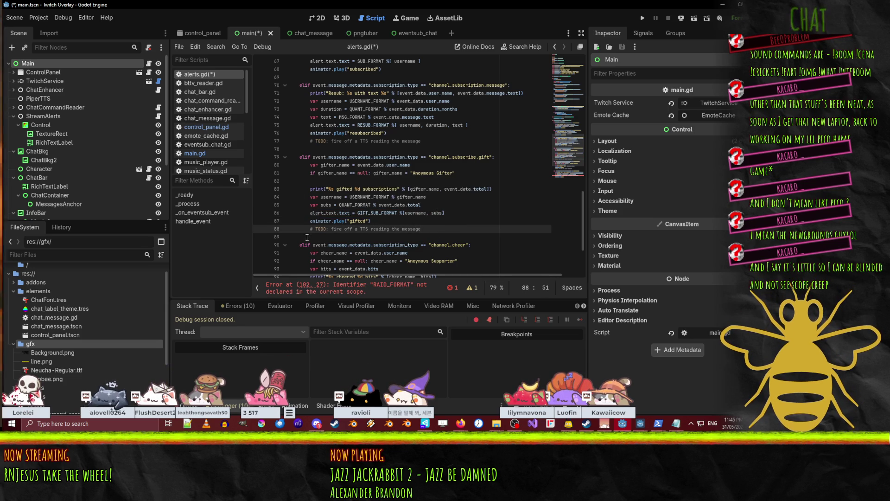
Step: Check the FORMAT constants, then delete the # TODO TTS comment line from the gift branch
scroll(462, 218, "up", 15)
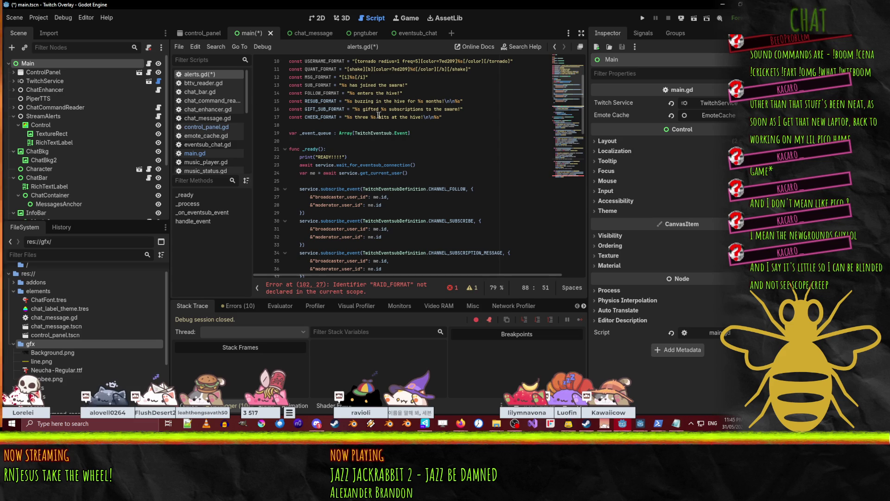
scroll(316, 156, "up", 2)
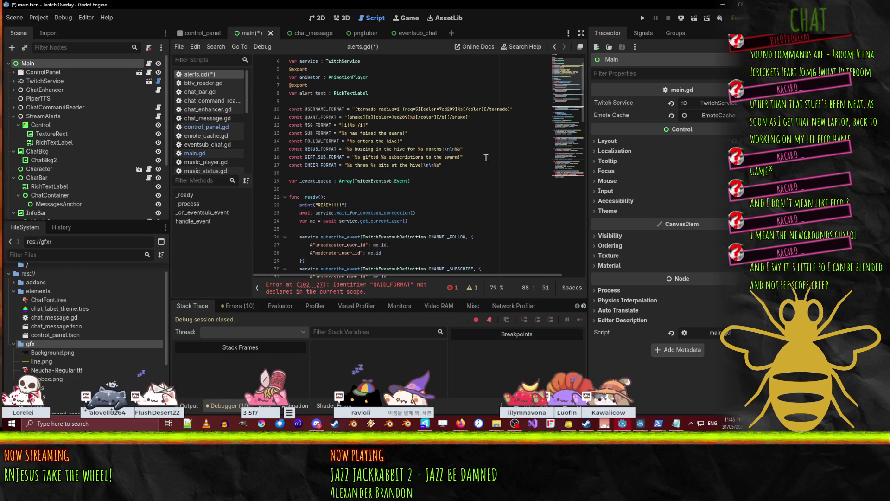
key("ctrl+z")
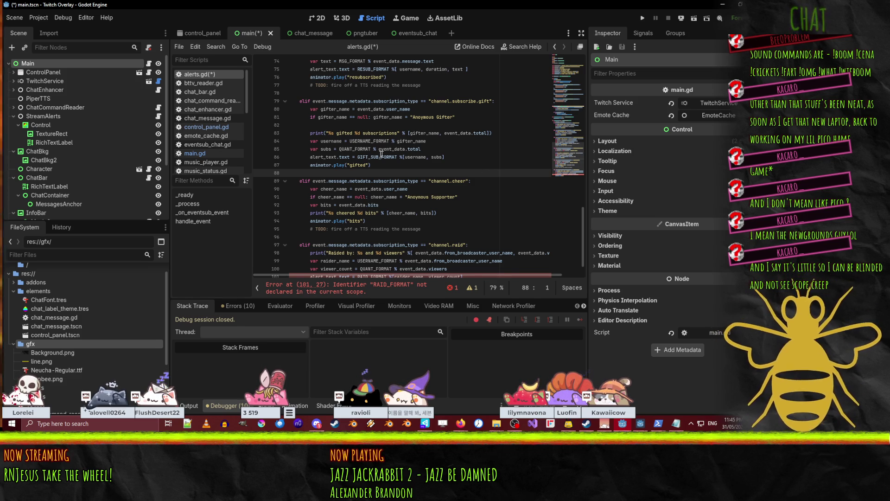
left_click(405, 157)
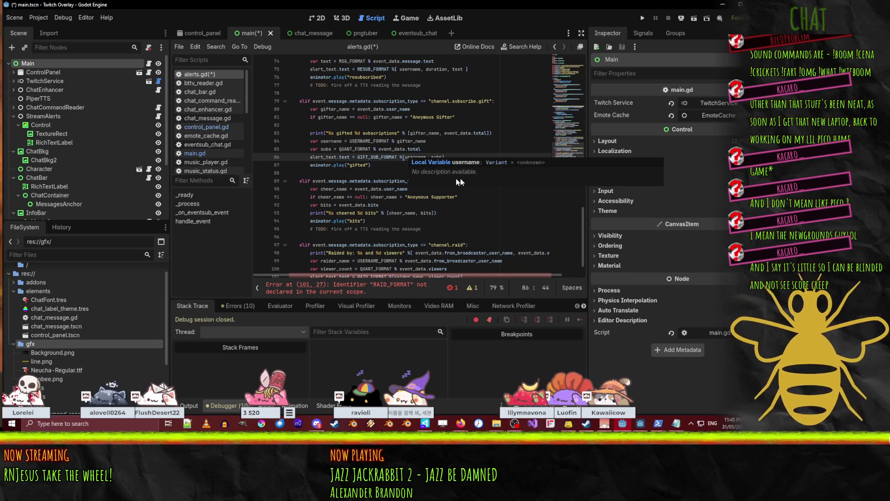
key("ctrl+Left")
key("ctrl+Left")
key("ctrl+Left")
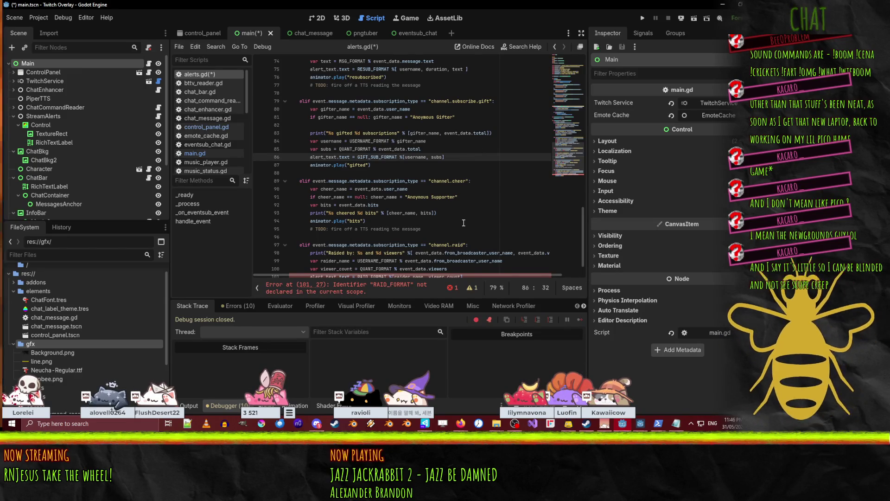
scroll(463, 189, "down", 1)
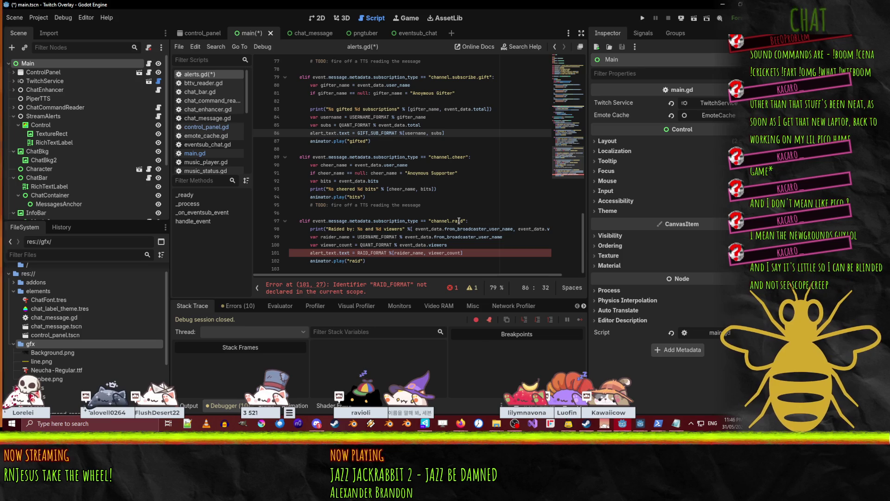
scroll(462, 195, "up", 1)
scroll(461, 139, "down", 1)
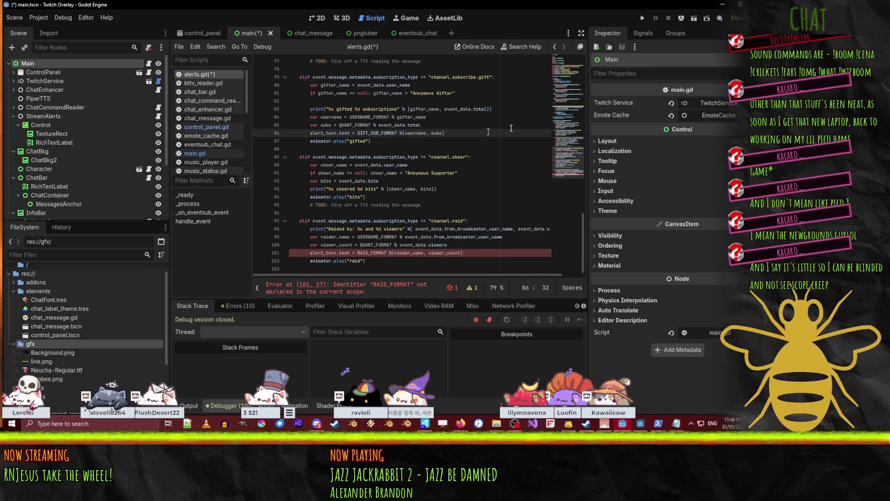
scroll(406, 250, "up", 1)
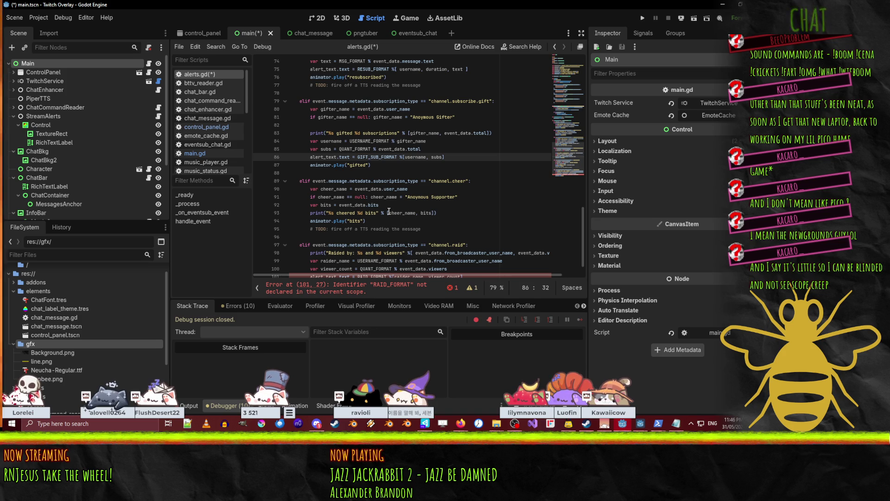
Step: Add cheer_name = USERNAME_FORMAT % cheer_name, bits = QUANT_FORMAT % bits, and message = MSG_FORMAT % event_data.message.text
left_click(464, 211)
key("Down")
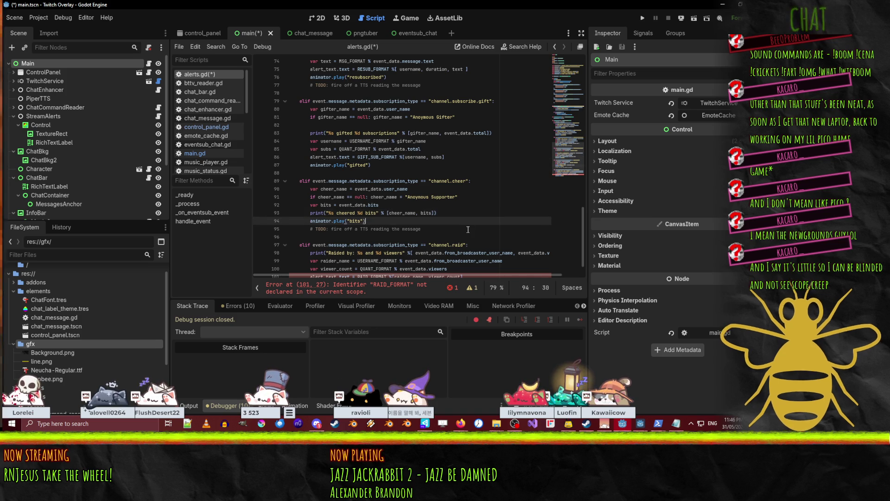
key("Return")
key("Return")
key("Up")
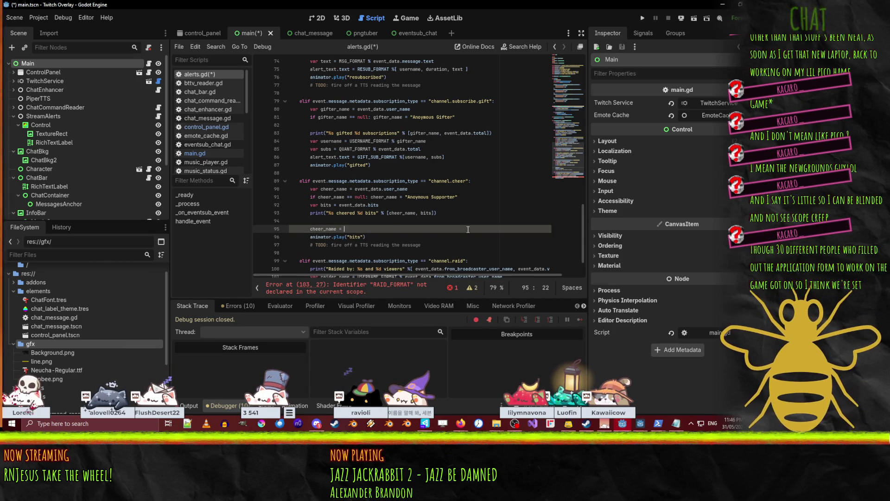
type("USERNAME_FORMAT ")
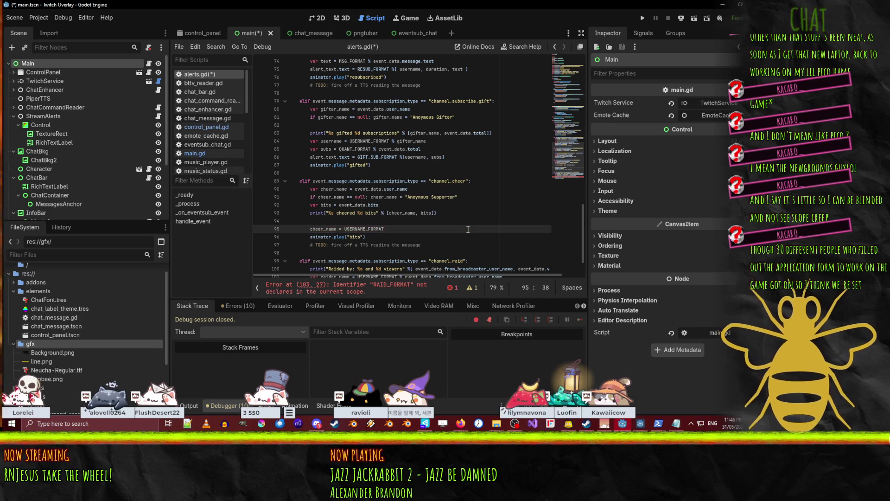
type("% cheer_")
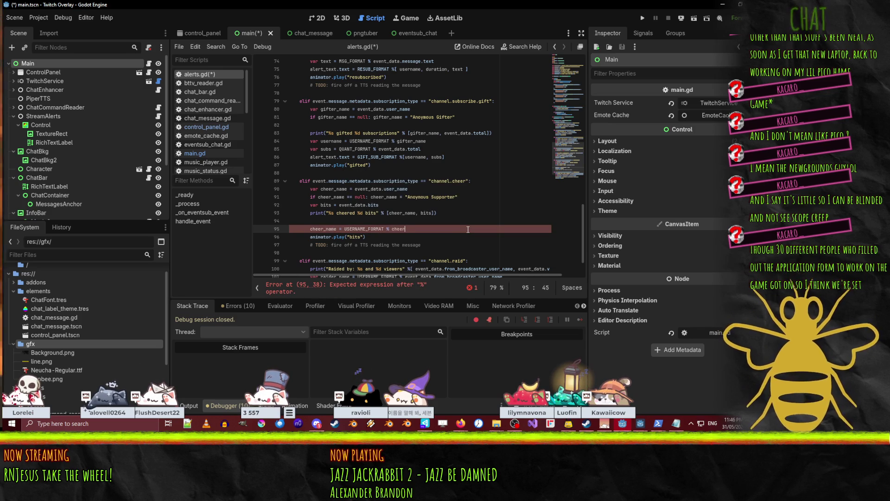
key("Return")
key("Return")
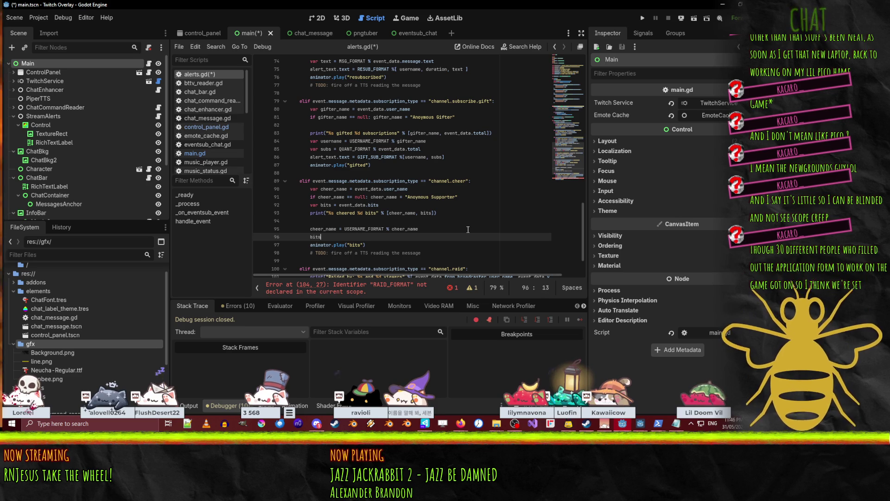
type("bits = QUANT_FORMAT % bit")
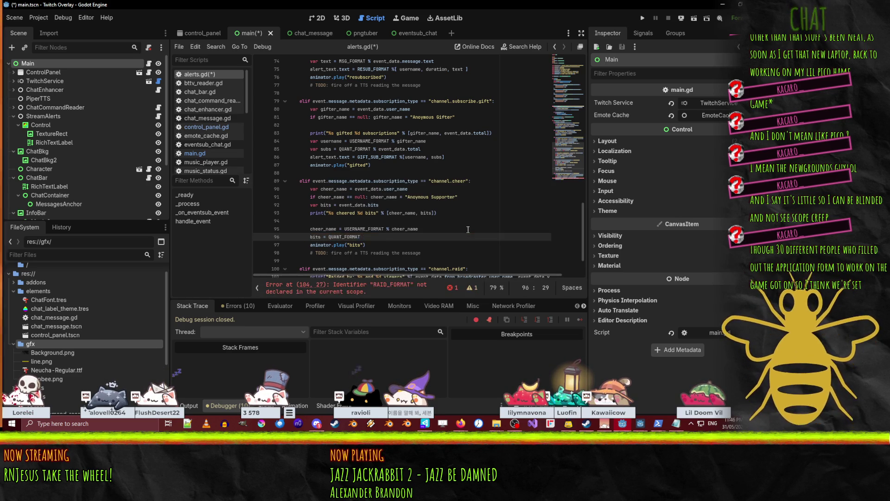
type("s")
key("Left")
key("Left")
key("Left")
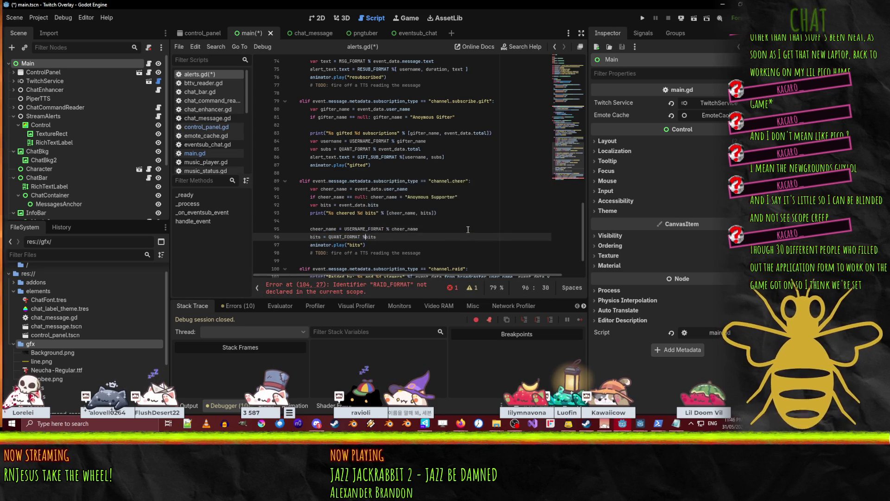
key("Return")
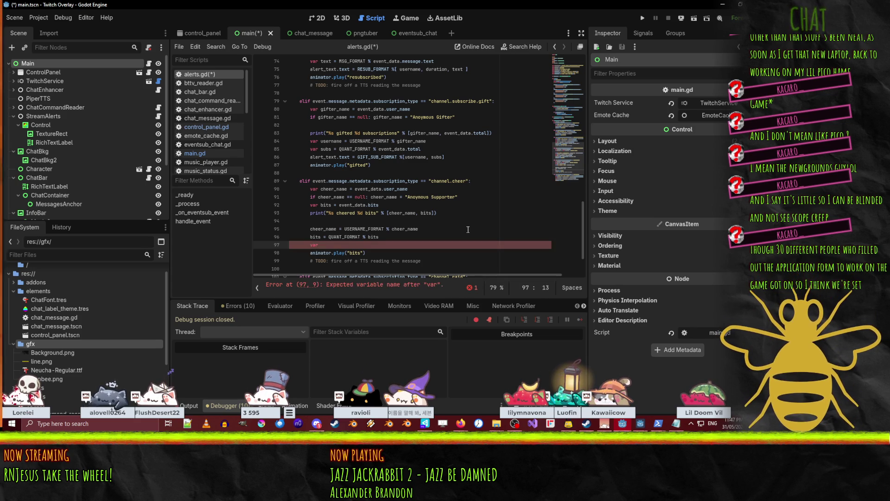
type("ssage = MS")
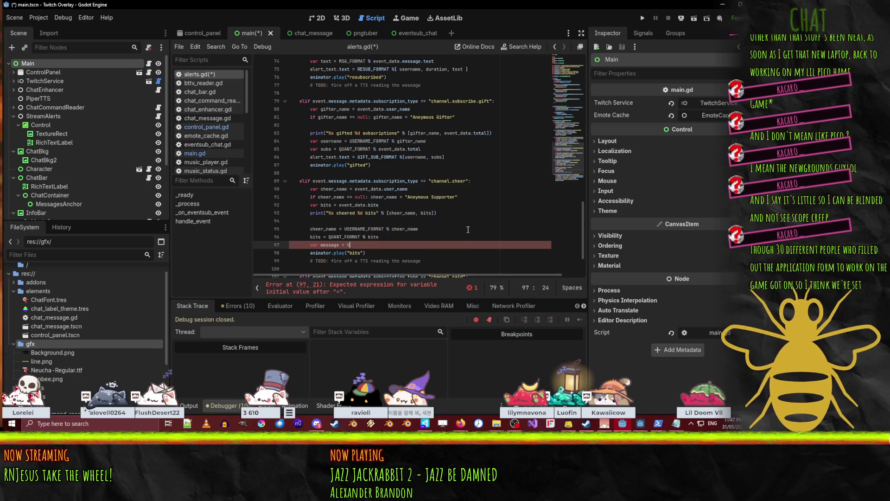
type("G_FORMAT % ")
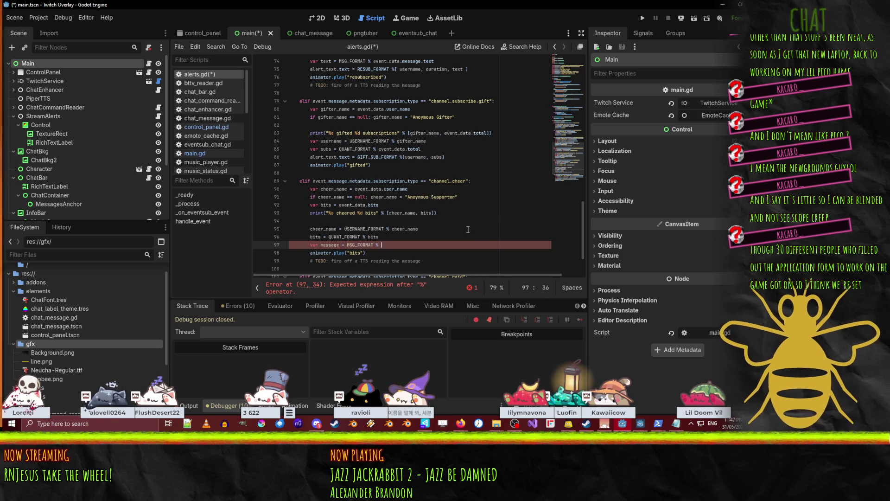
type("event_data.text")
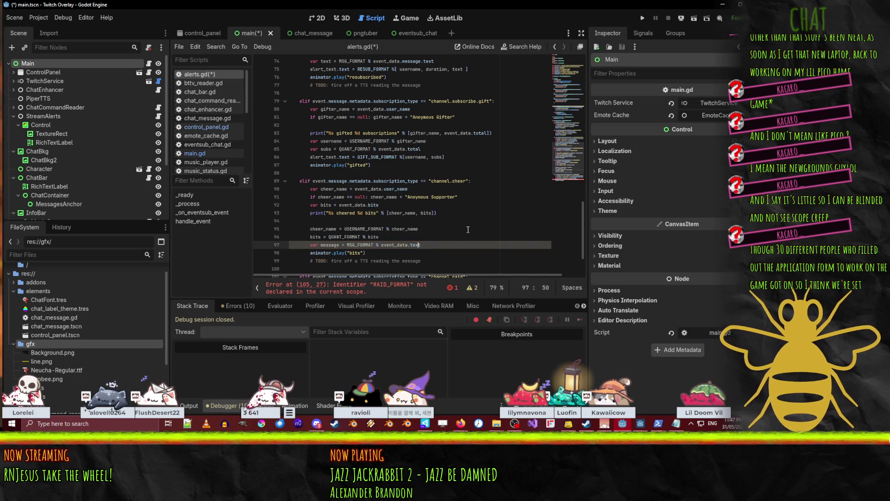
key("Left")
type("message")
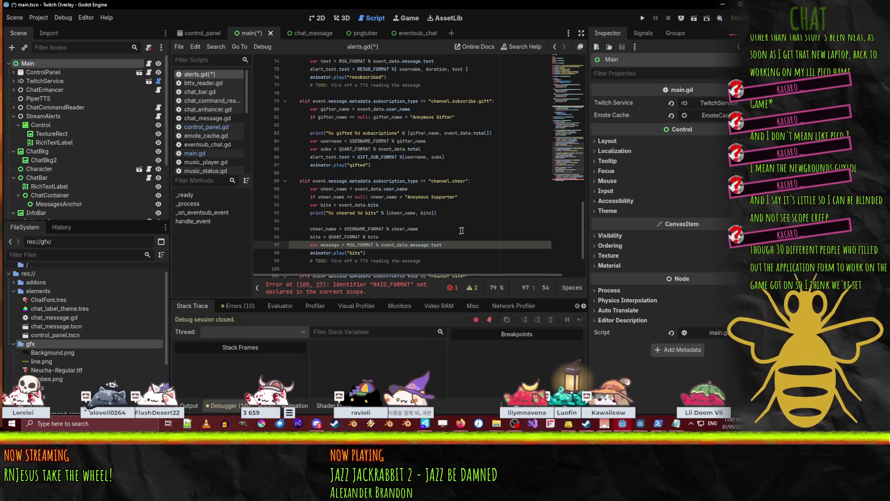
Step: Look over the Channel Subscription Gift and Channel Cheer payload examples in the Twitch docs
mouse_move(460, 423)
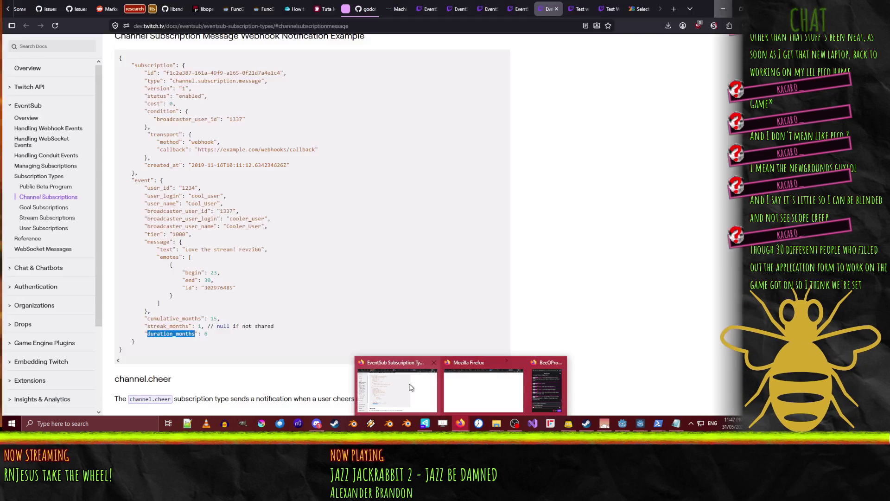
left_click(410, 388)
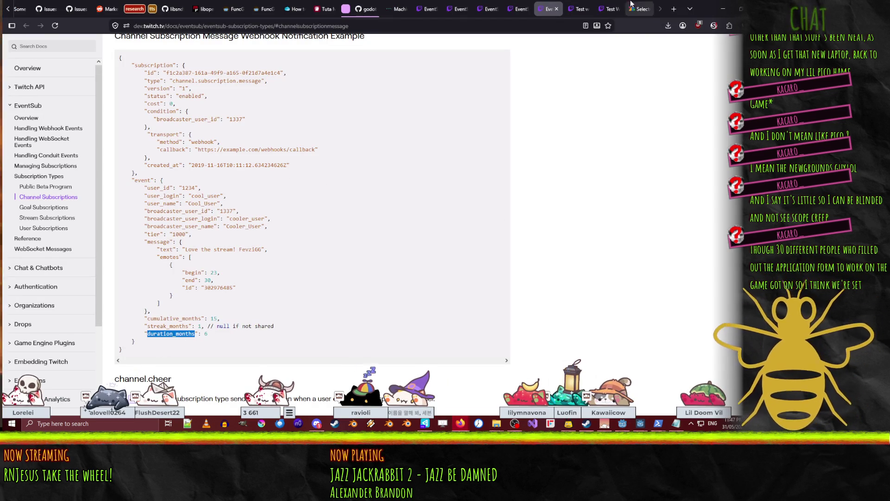
left_click(580, 9)
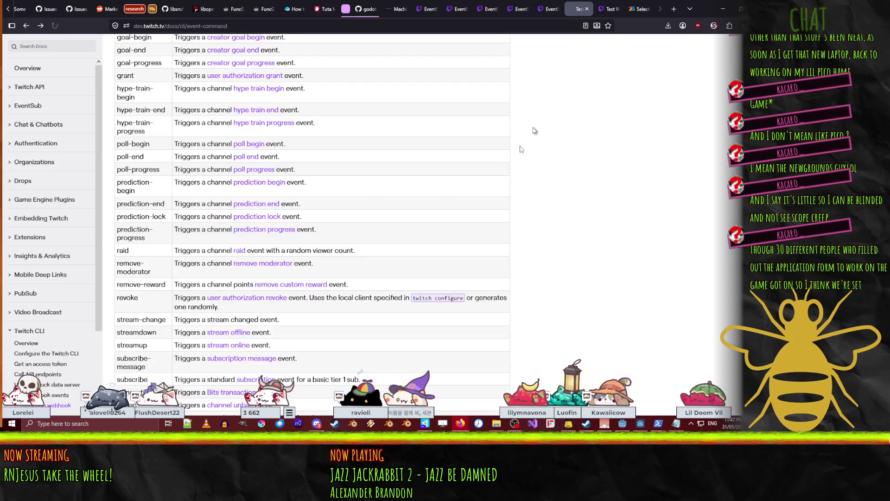
left_click(610, 9)
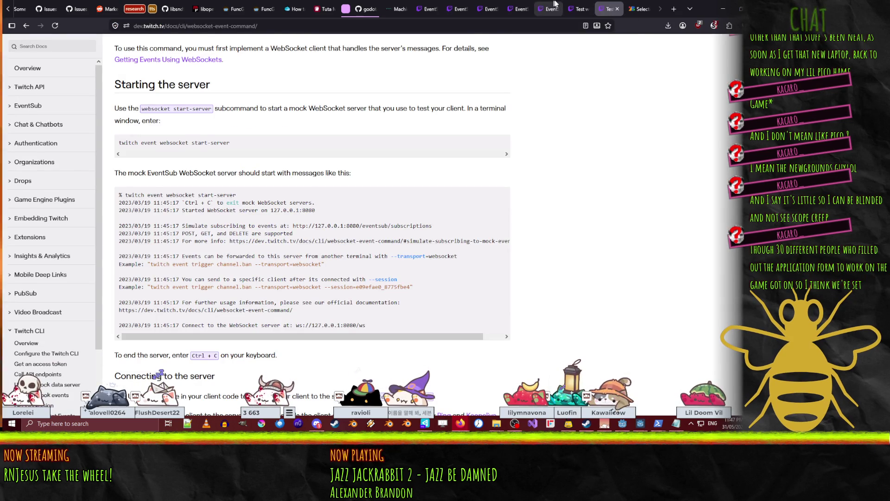
left_click(549, 9)
left_click(518, 8)
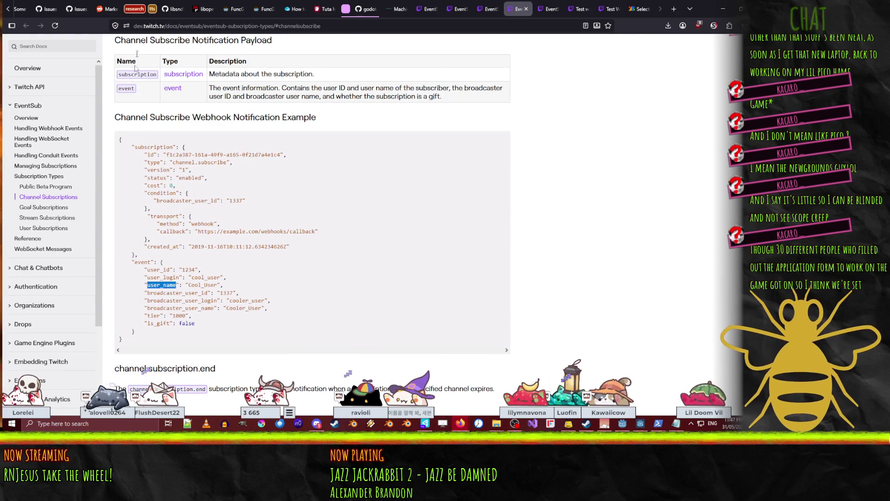
key("ctrl+shift+Tab")
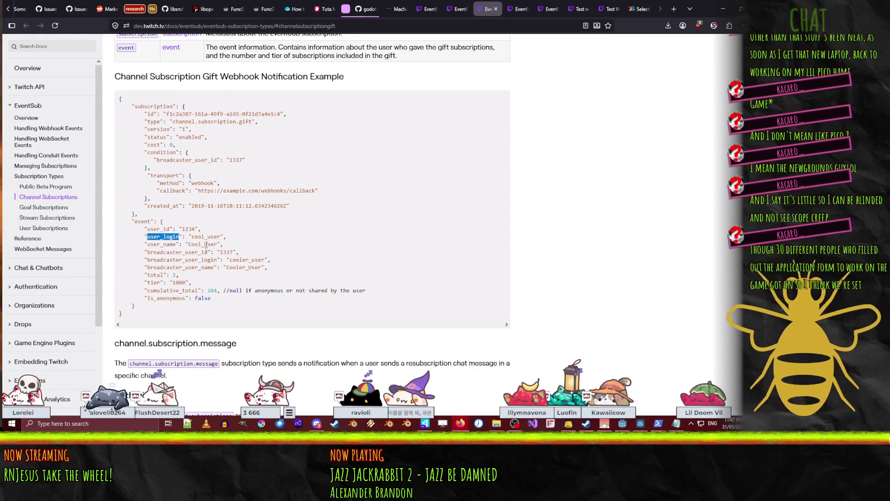
key("ctrl+shift+Tab")
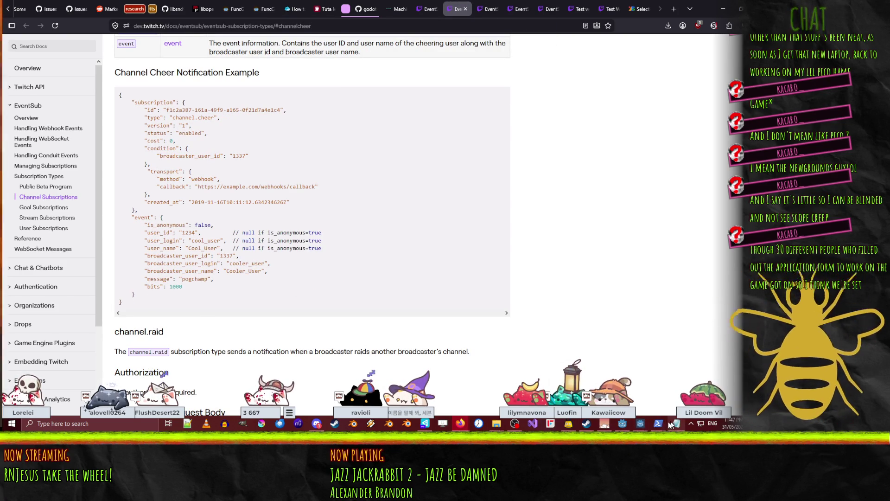
left_click(623, 424)
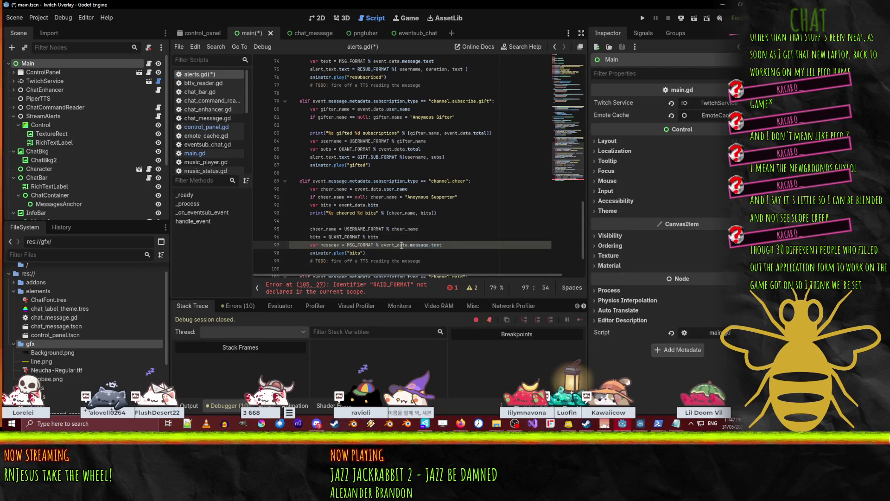
Step: Drop .text so the cheer message uses MSG_FORMAT % event_data.message, and save alerts.gd
key("BackSpace")
key("BackSpace")
key("BackSpace")
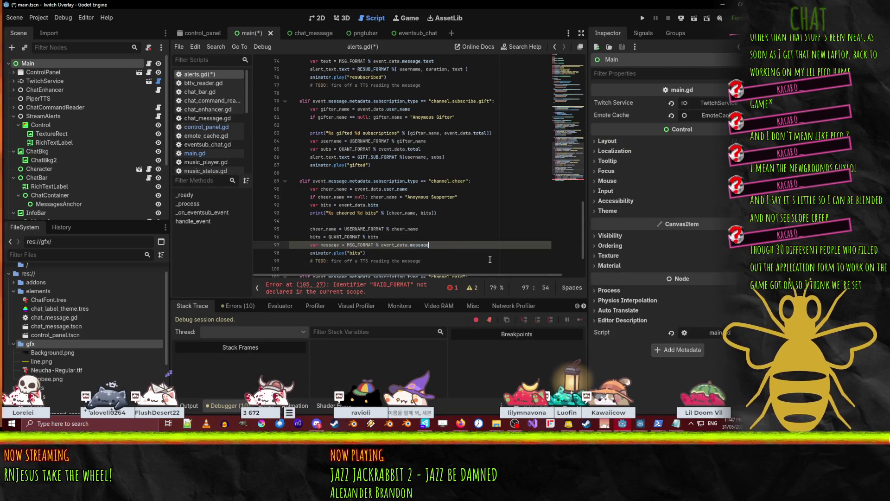
key("ctrl+s")
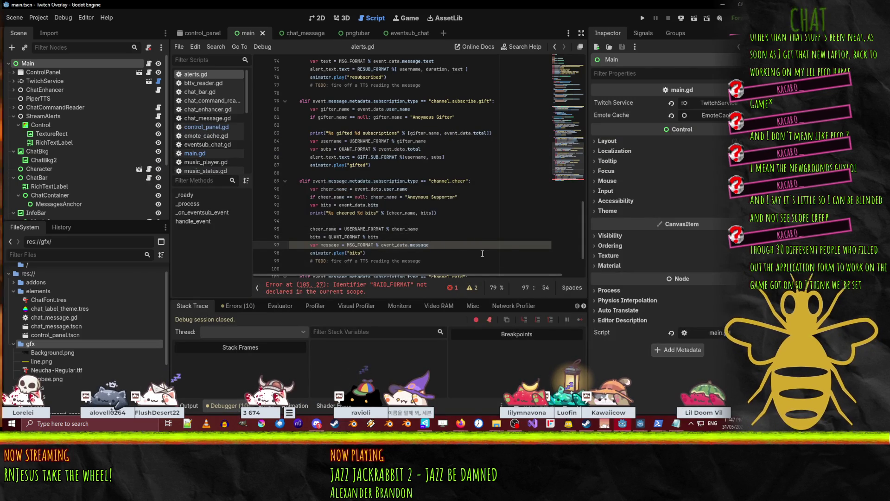
key("Down")
key("Down")
scroll(455, 251, "up", 1)
scroll(454, 251, "up", 5)
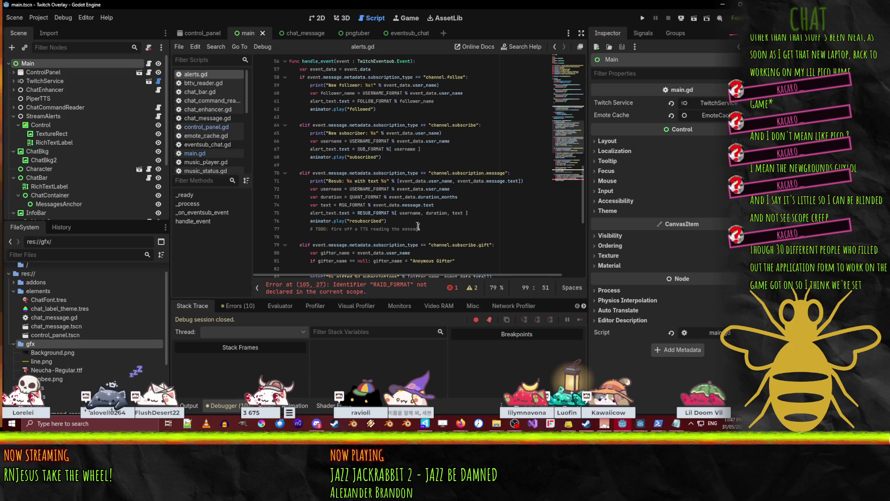
left_click(413, 228)
left_click(440, 205)
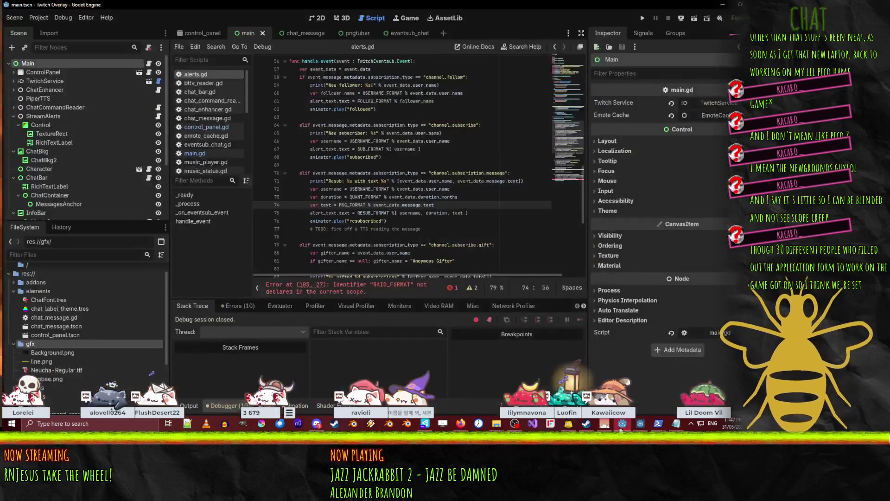
left_click(461, 423)
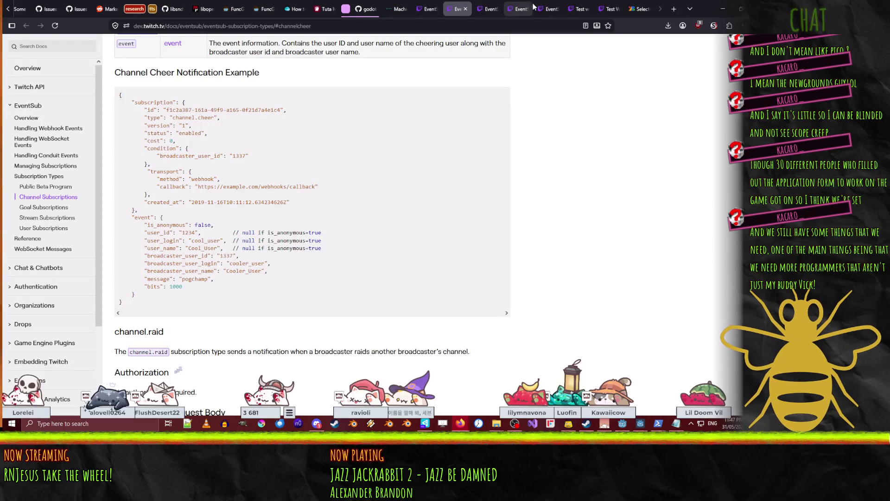
Step: Close the channel.subscribe, subscription gift and subscription message docs tabs, then minimize the browser
left_click(487, 9)
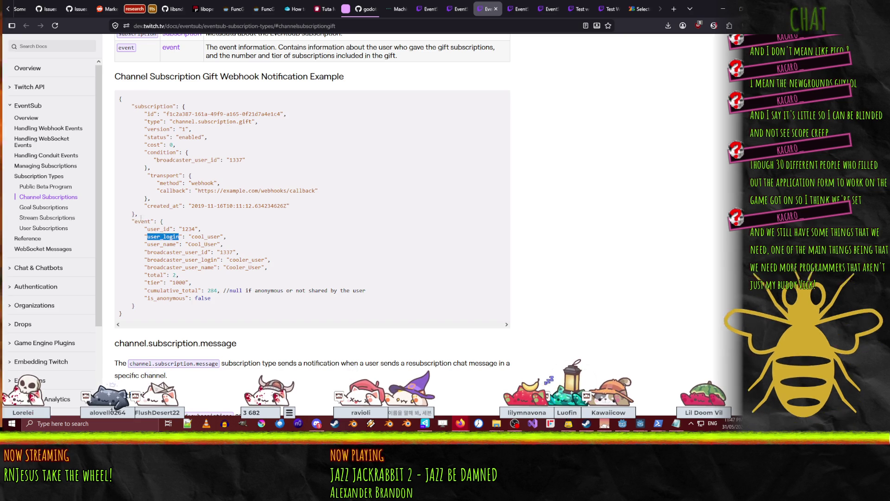
key("ctrl+Tab")
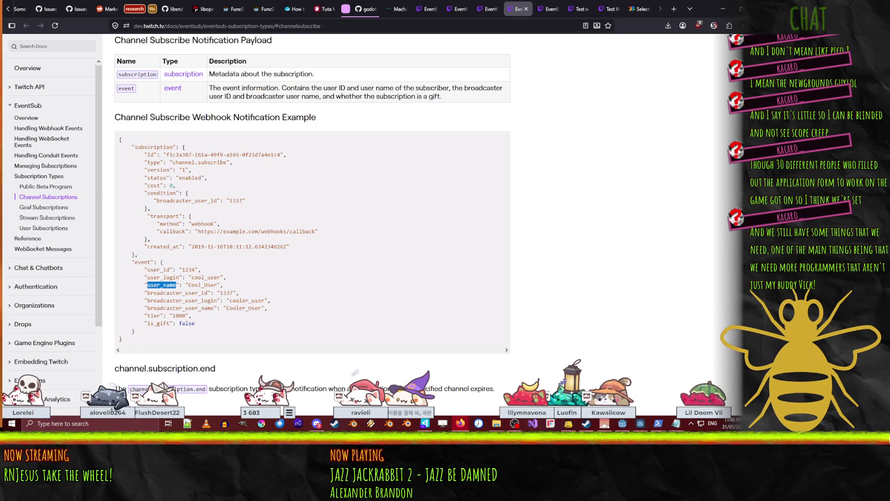
scroll(294, 325, "up", 3)
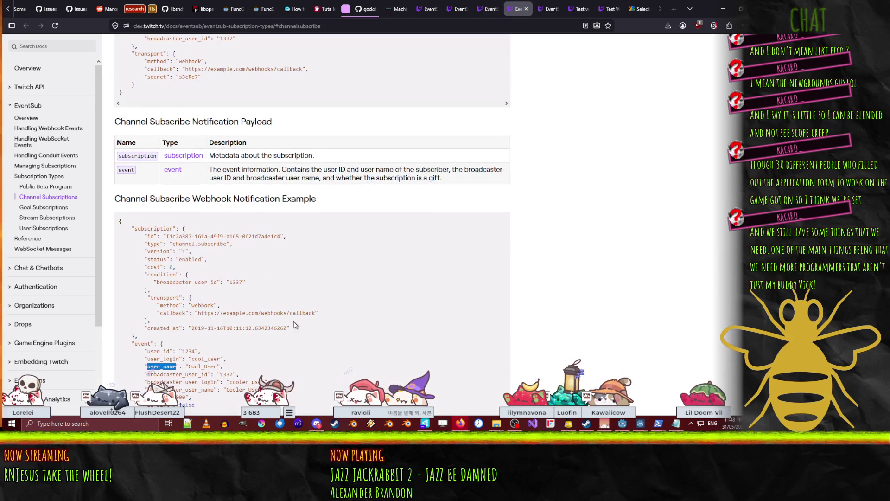
scroll(294, 325, "down", 5)
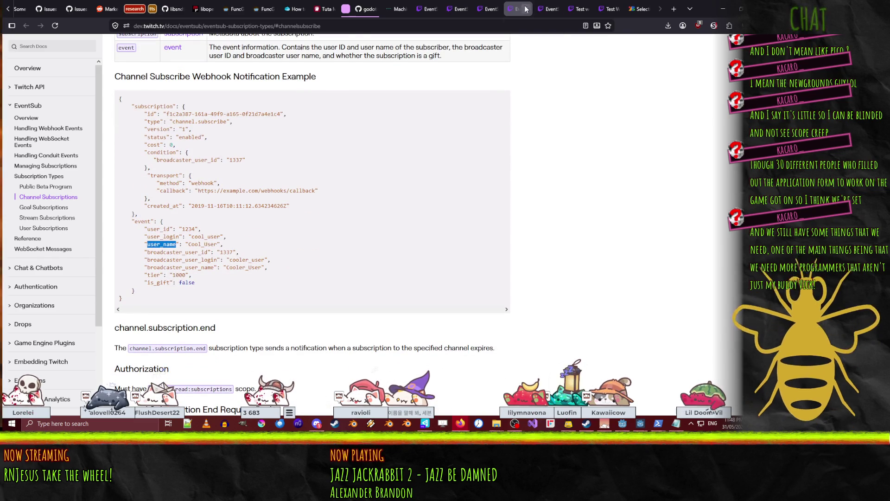
left_click(527, 9)
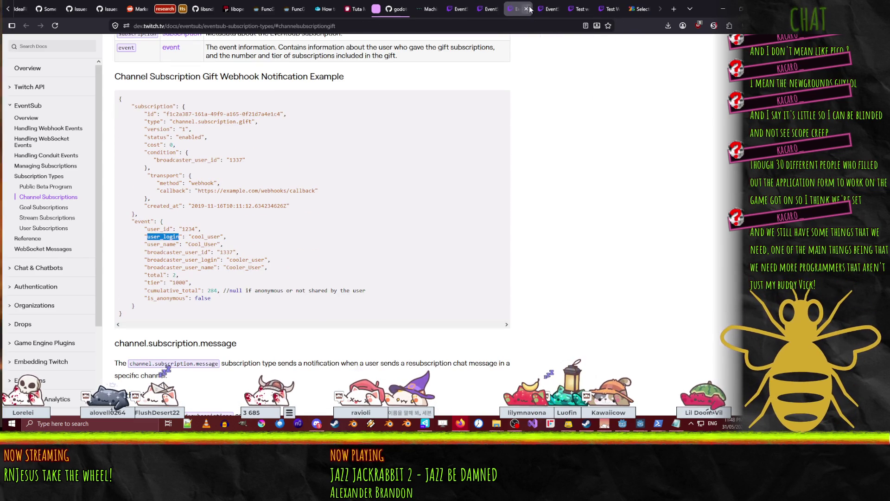
left_click(527, 9)
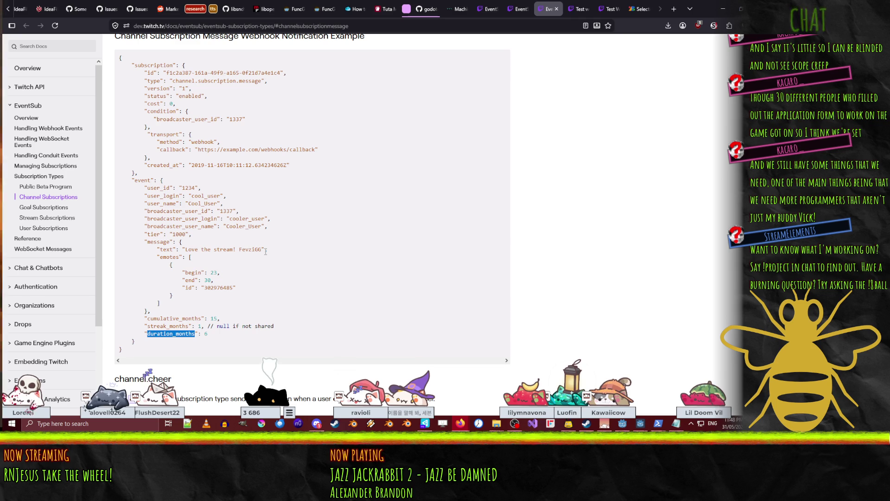
middle_click(550, 4)
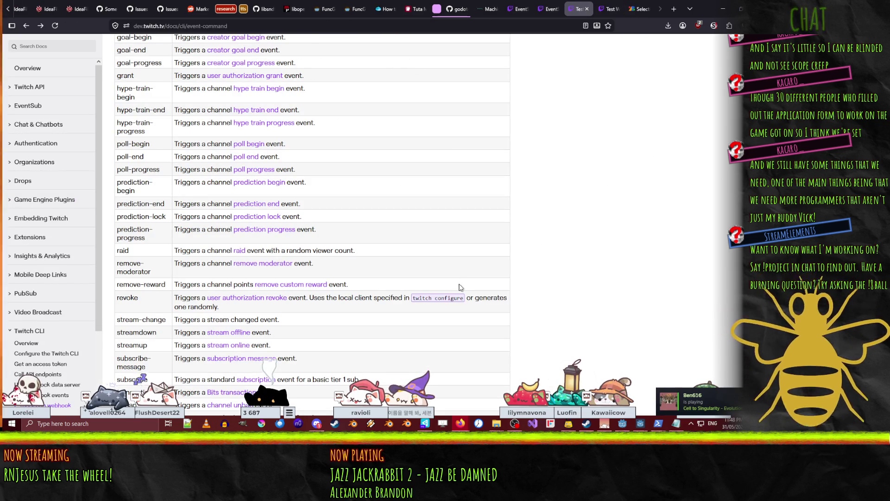
left_click(547, 9)
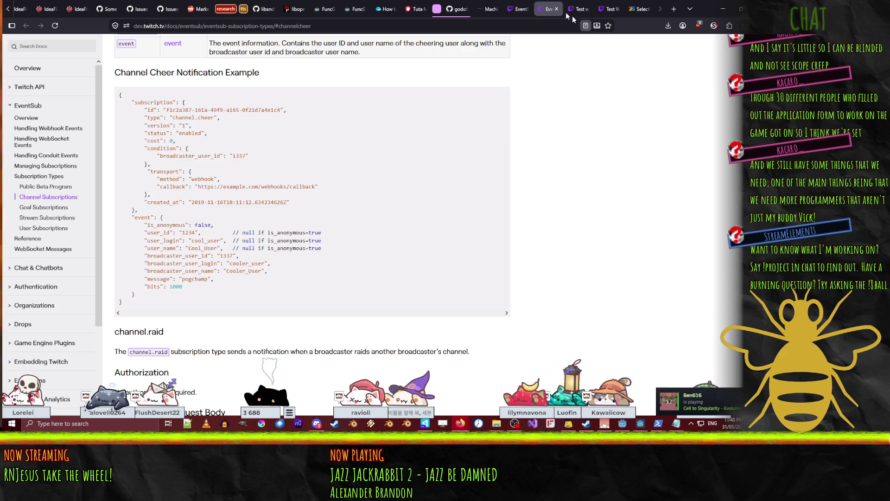
left_click(518, 9)
left_click(573, 5)
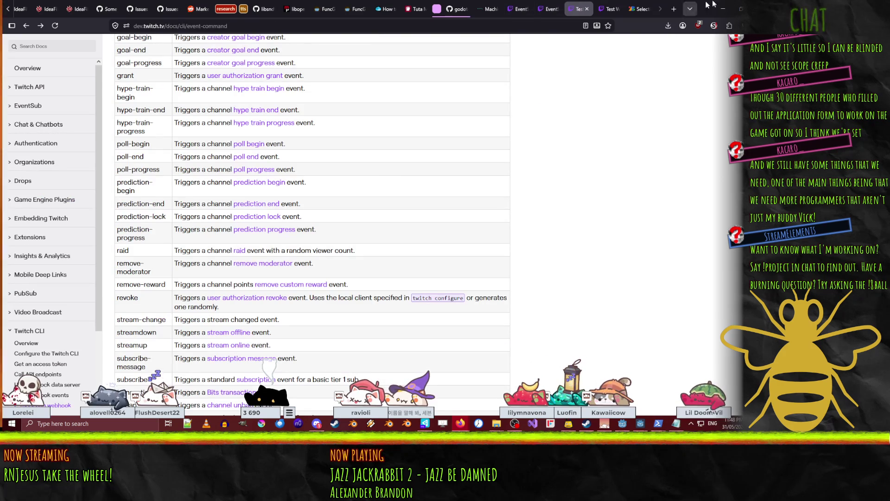
left_click(723, 9)
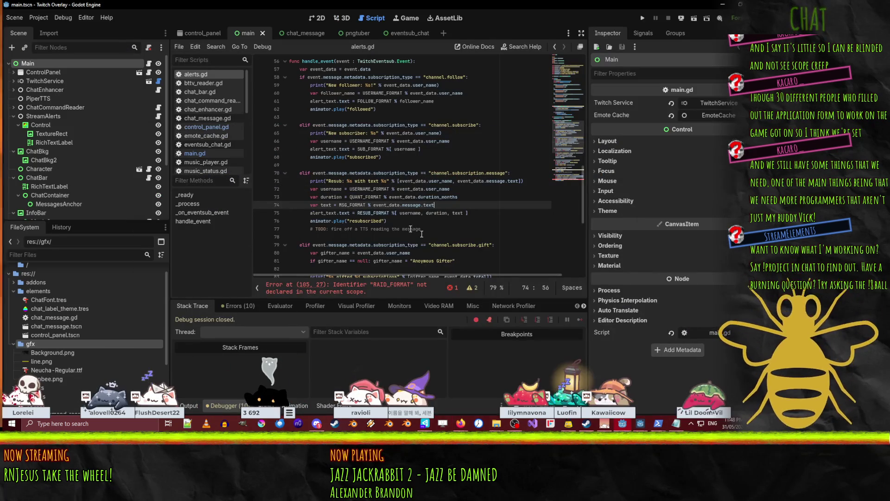
Step: Duplicate the CHEER_FORMAT constant line and rename the copy RAID_FORMAT, selecting its message text
left_click(438, 236)
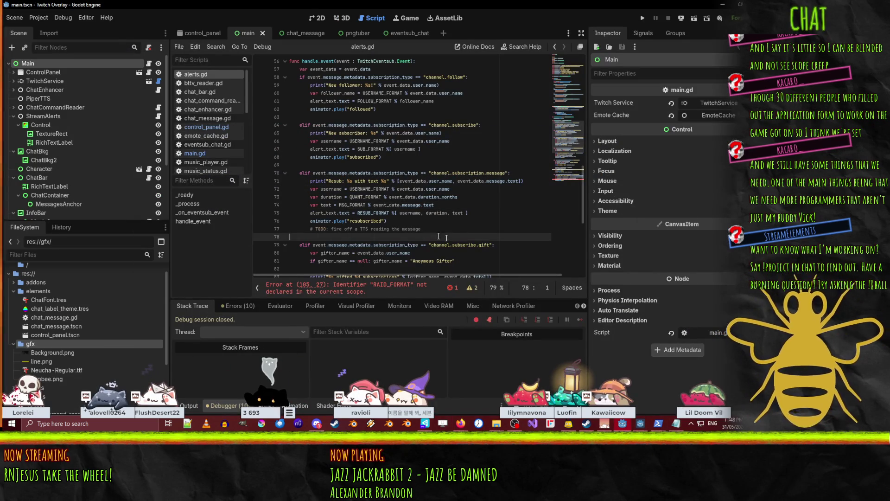
left_click(350, 290)
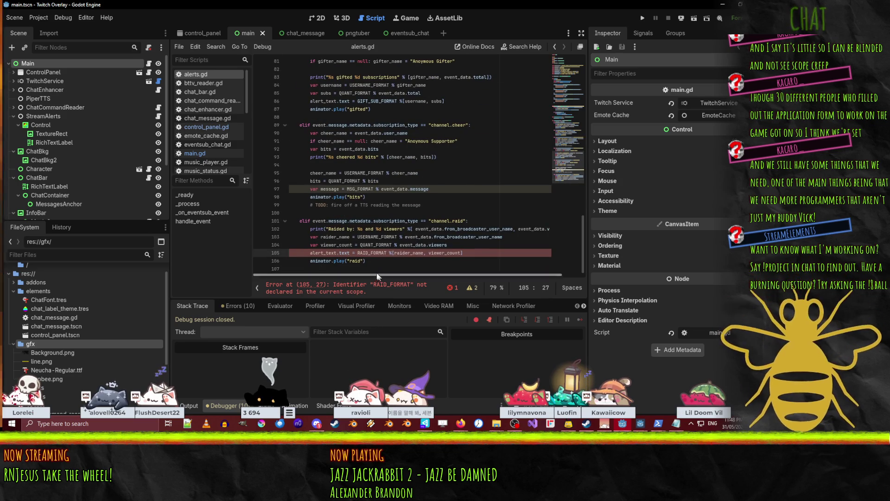
scroll(401, 255, "up", 20)
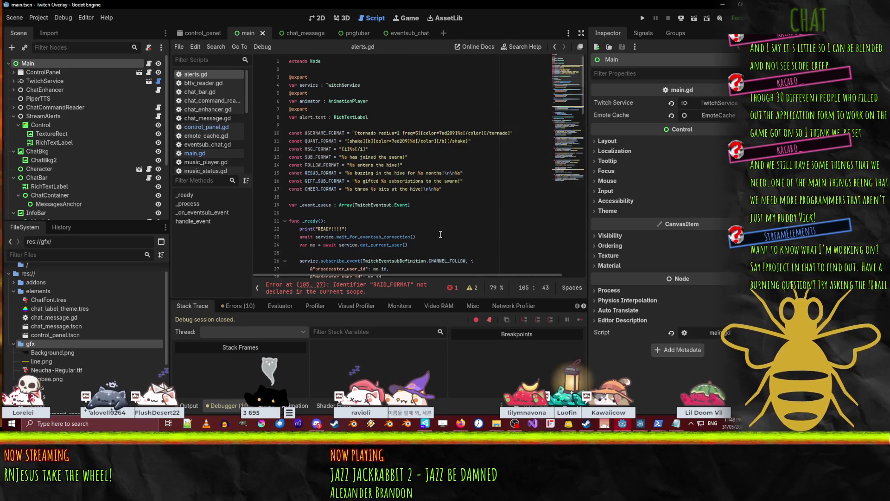
left_click(337, 190)
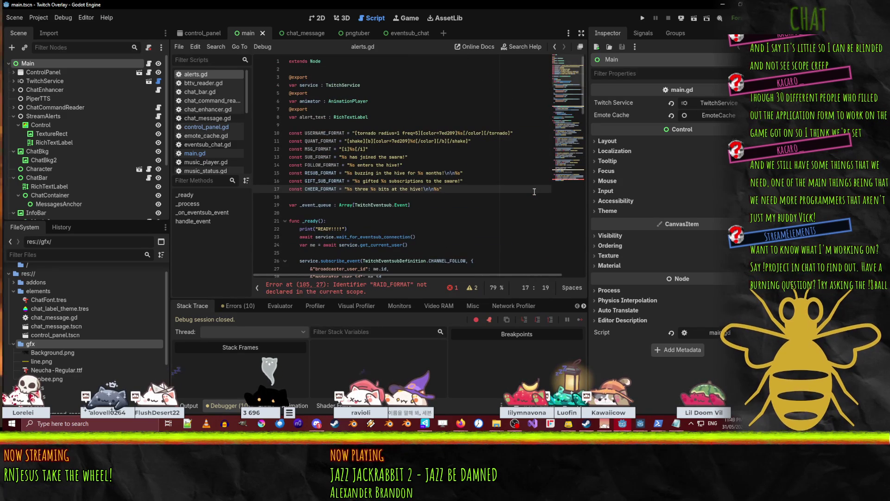
key("ctrl+shift+d")
key("Right")
key("Right")
key("Right")
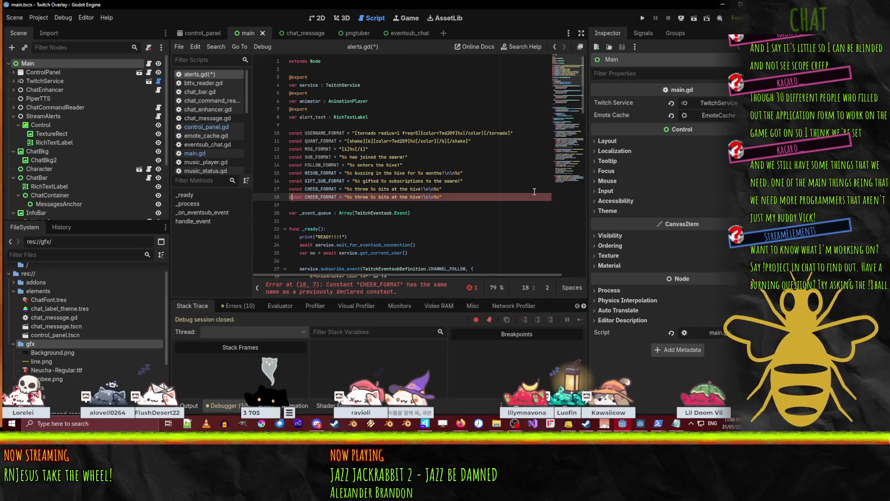
key("shift+Right")
type("RAID")
key("Right")
key("Right")
key("Right")
key("Right")
key("Right")
key("Right")
key("shift+Right")
key("shift+Right")
key("shift+Right")
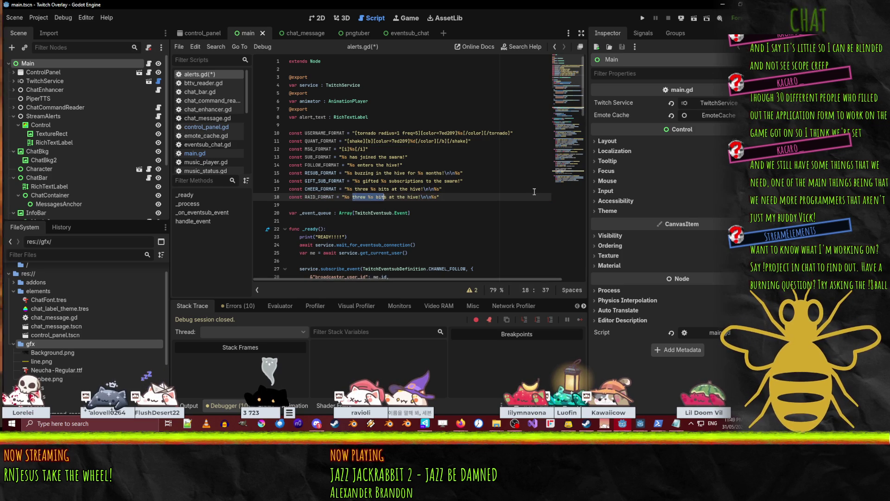
key("shift+Right")
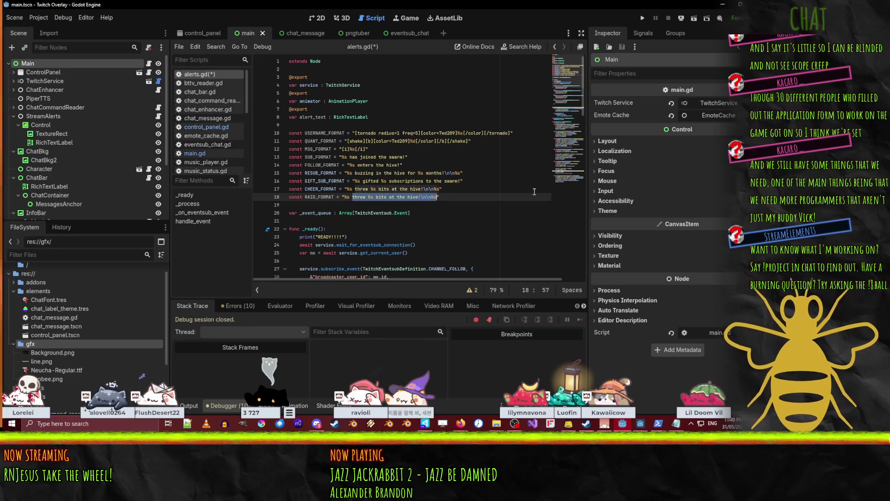
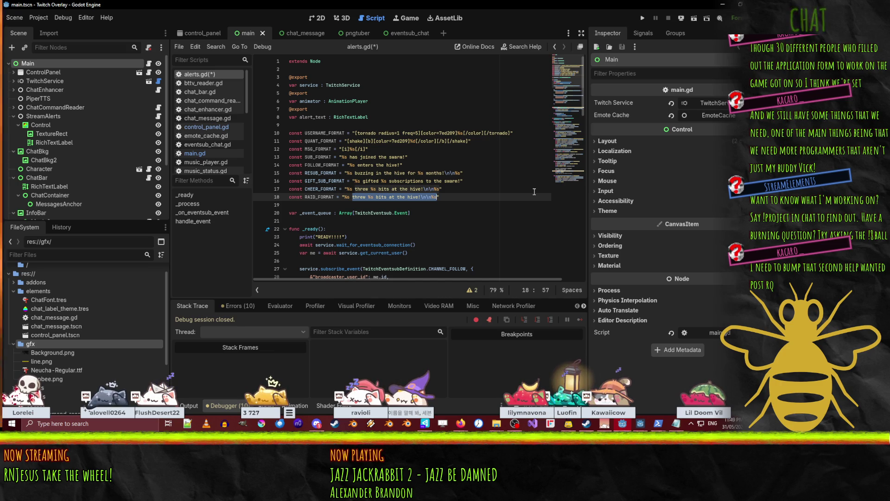
Step: Finish RAID_FORMAT as "%s offers %s newcomers to the swarm!" and save alerts.gd
type("offers ")
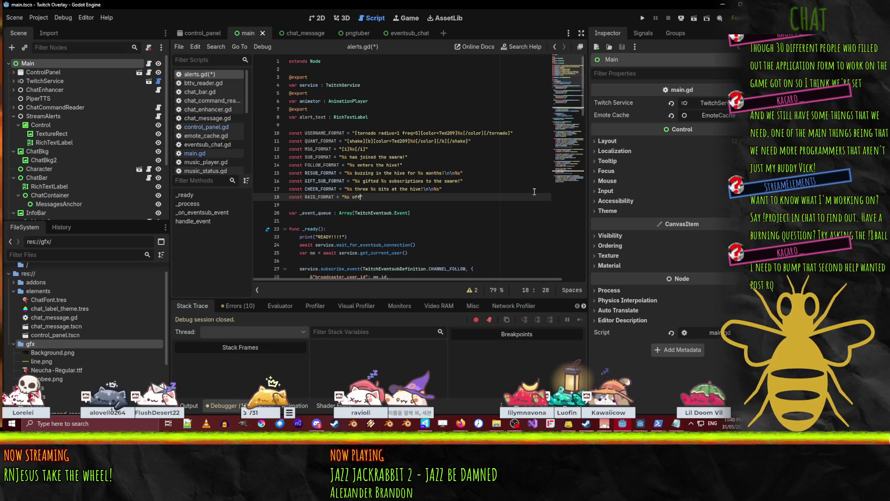
type("%s")
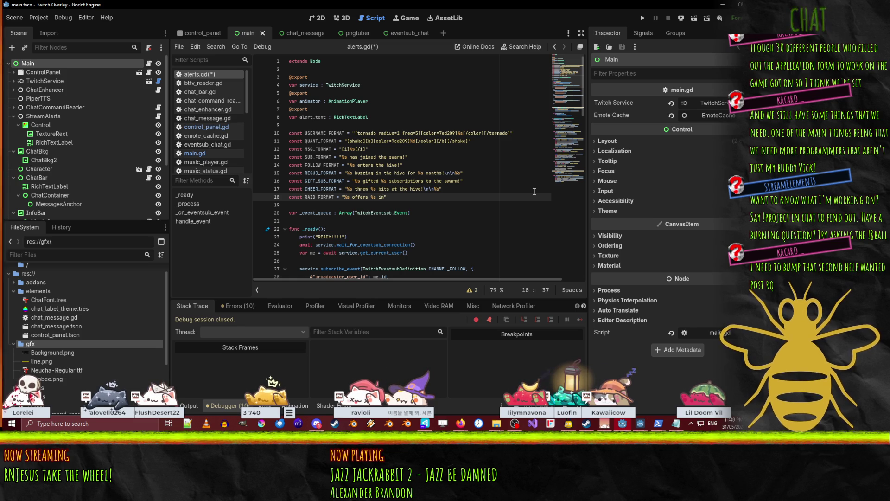
type("new")
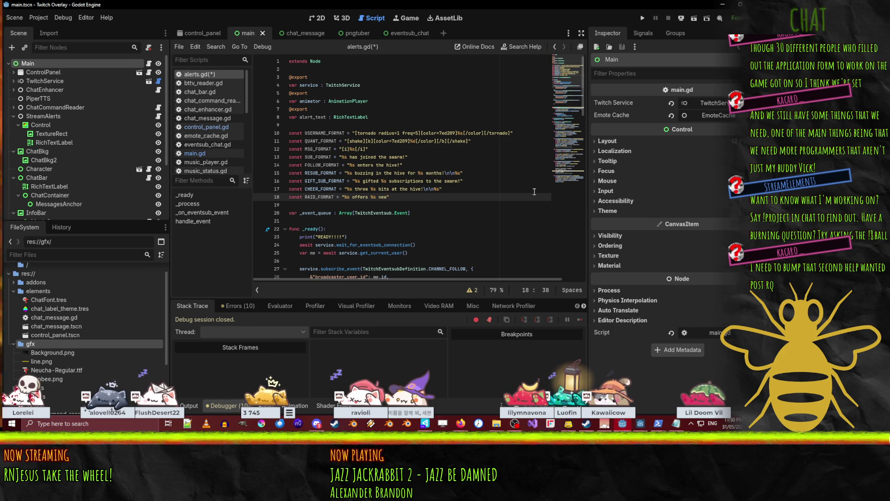
type("comers to the sw")
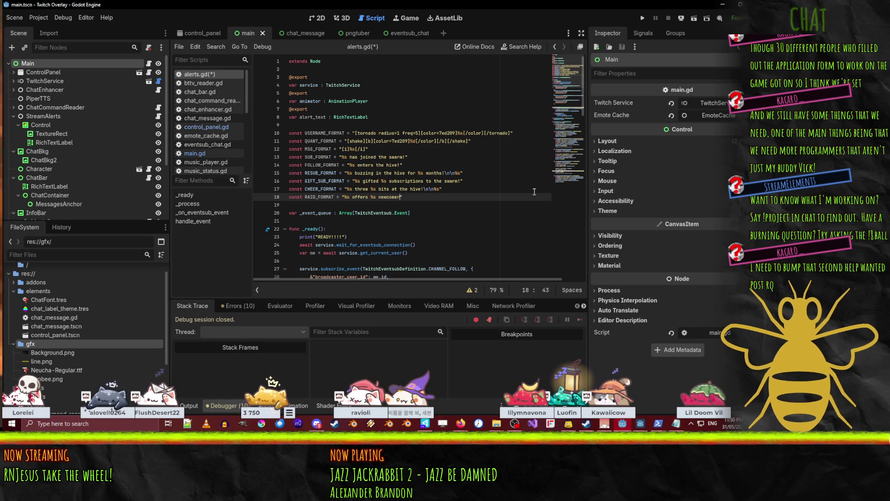
type("arm")
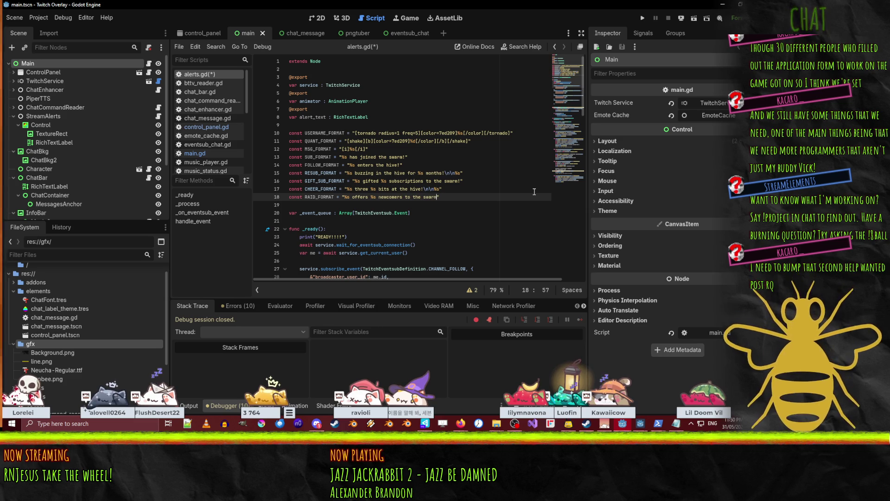
type("!")
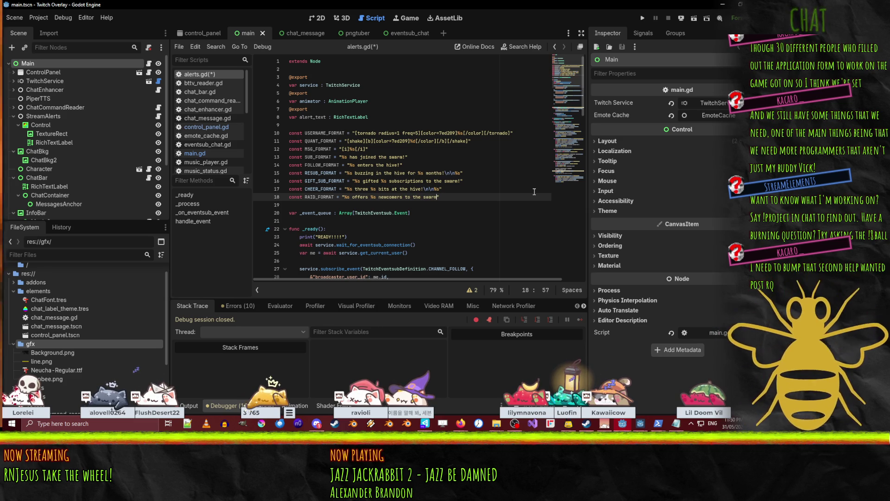
left_click(393, 213)
key("ctrl+s")
Step: Add alert_text.text = CHEER_FORMAT % [cheer_name, bits, message] below the cheer message line and save
scroll(446, 195, "down", 20)
scroll(457, 183, "down", 6)
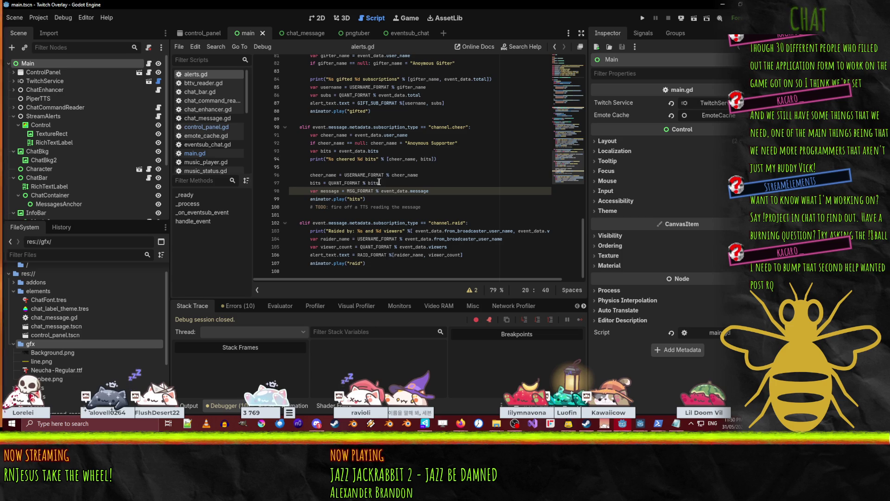
left_click(351, 263)
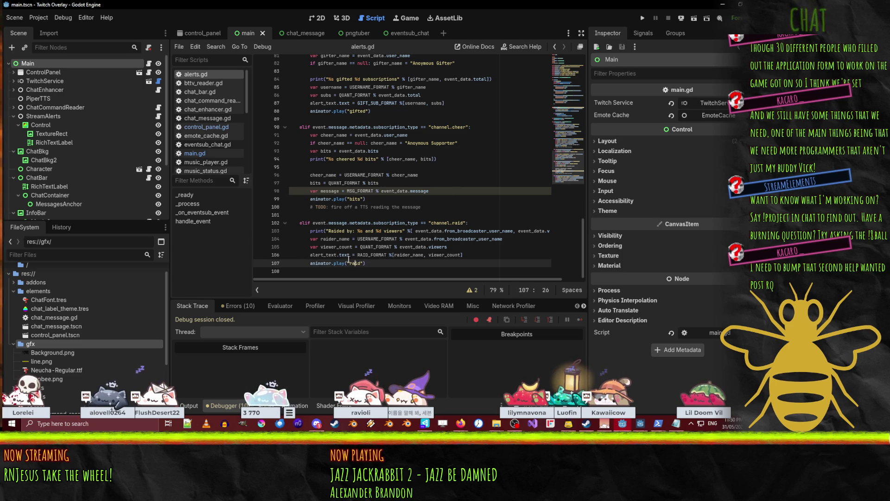
left_click(443, 190)
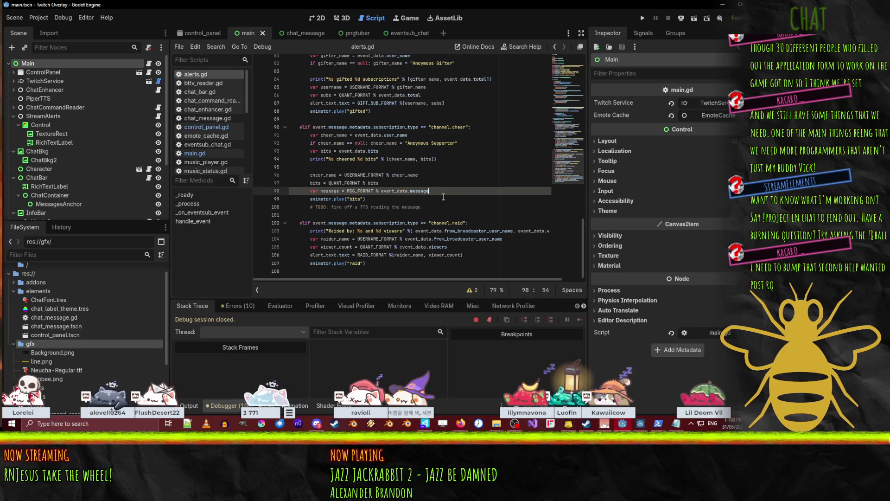
key("Return")
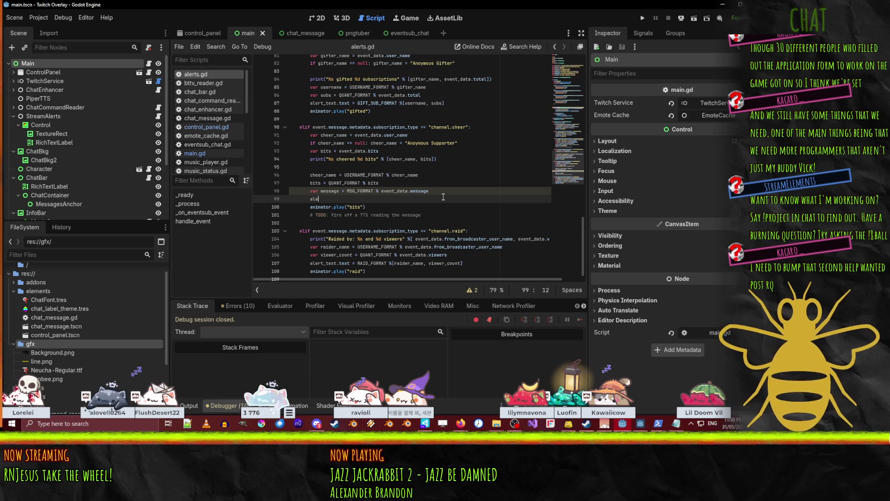
type("rt_text.text ")
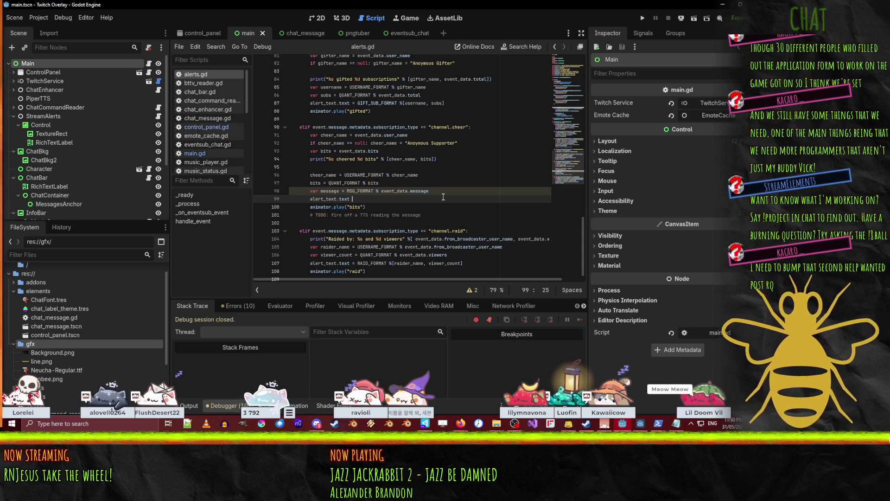
type("= ")
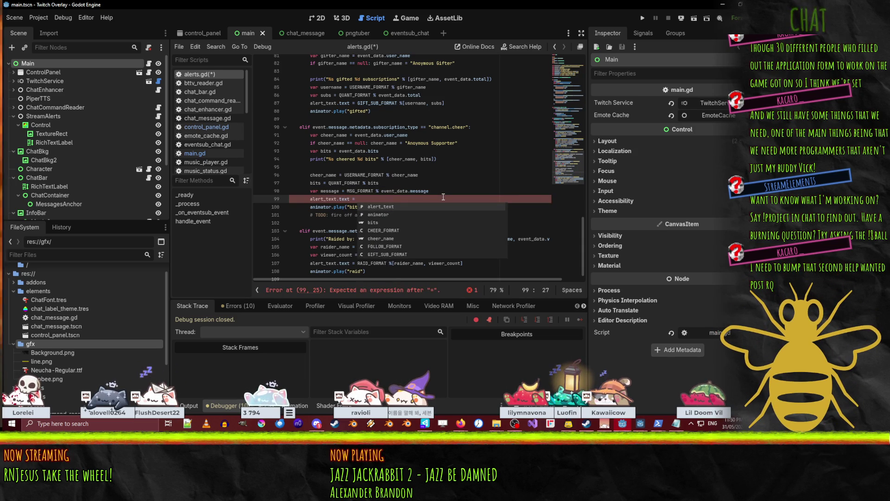
type("CHEER_FORMAT %")
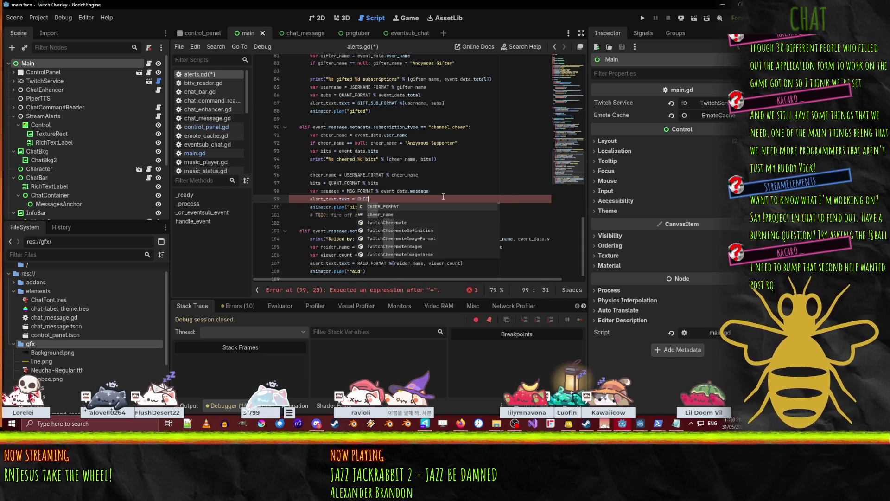
type("[cheer_name, bits, message")
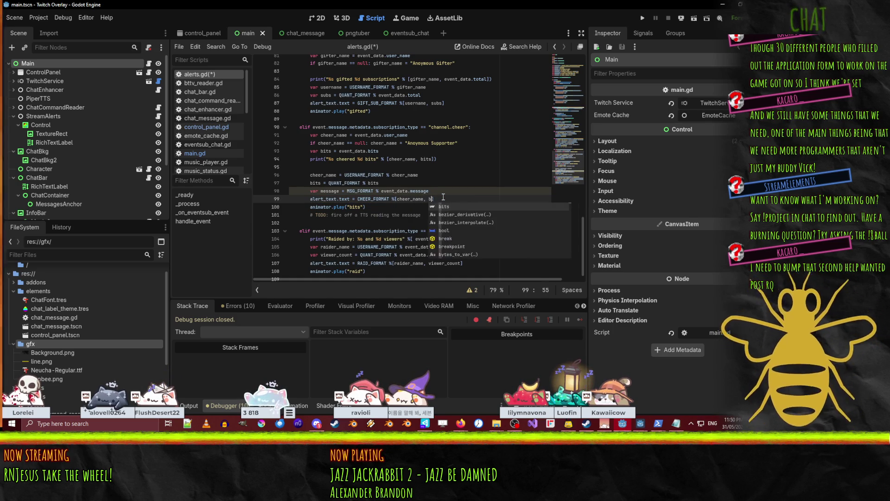
key("Escape")
key("ctrl+s")
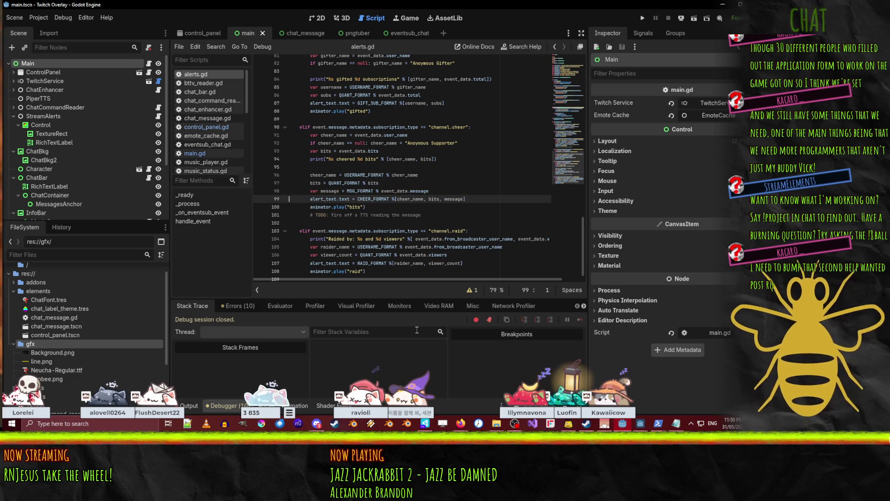
left_click(433, 255)
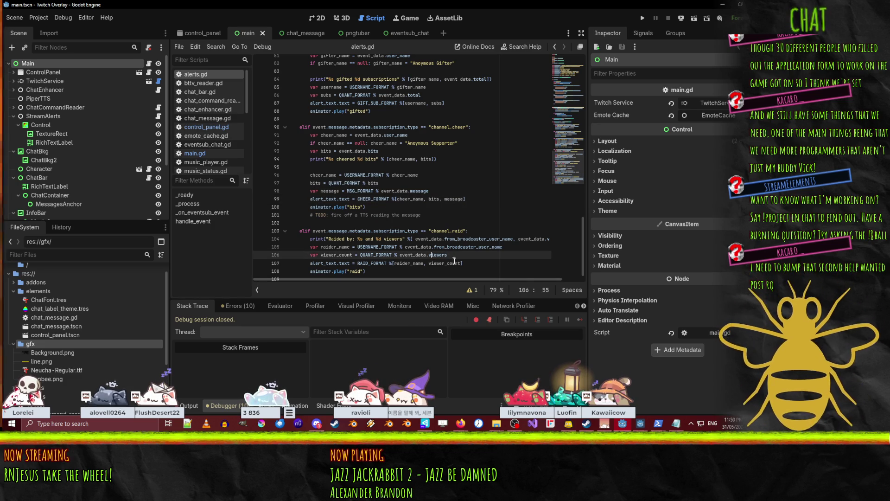
left_click(443, 211)
scroll(482, 213, "down", 1)
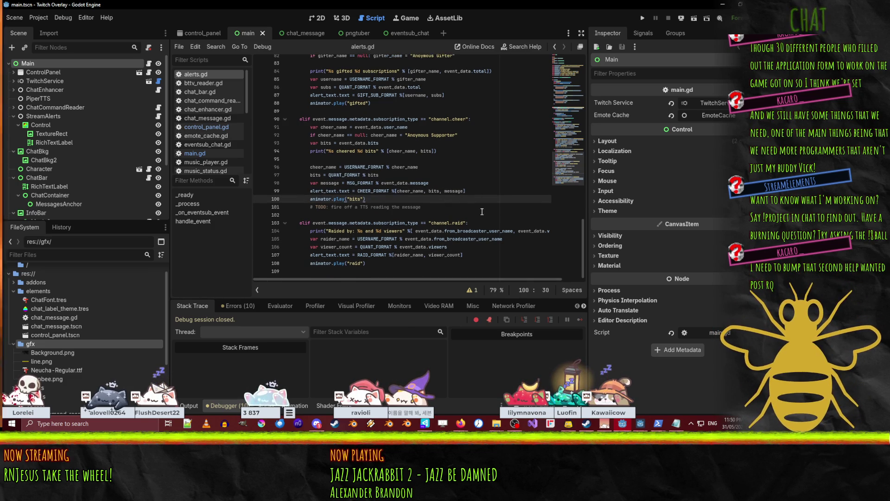
Step: Remove the blank line in the cheer block
left_click(483, 214)
left_click(462, 204)
scroll(346, 169, "up", 6)
left_click(376, 144)
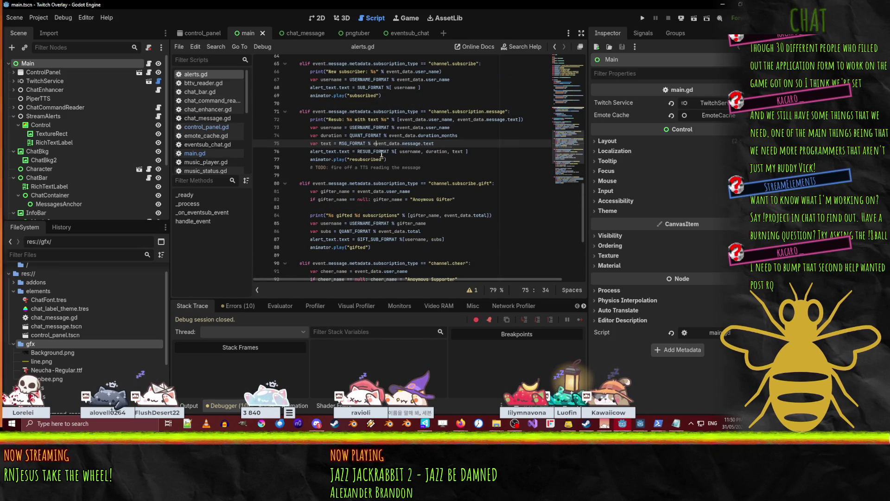
scroll(428, 164, "down", 6)
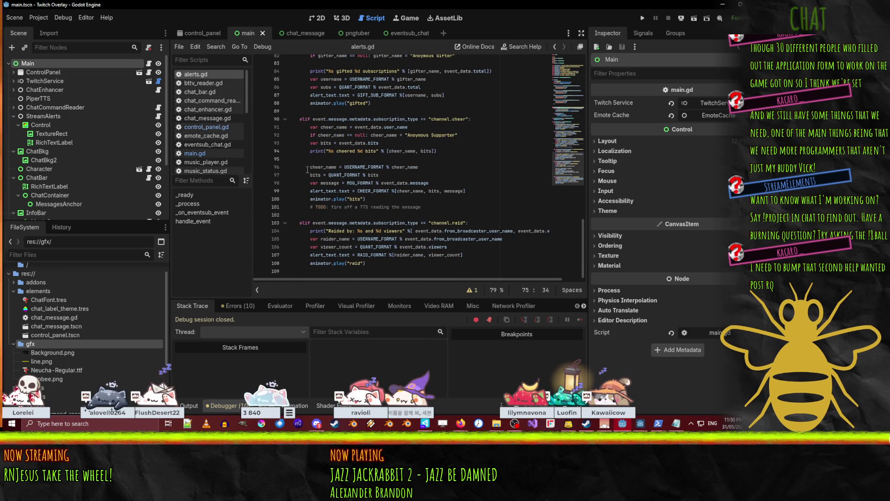
scroll(324, 176, "up", 1)
left_click(445, 183)
key("BackSpace")
key("Up")
Step: Cut the "%s cheered %d bits" print line and paste it below the TTS comment
key("Down")
key("End")
key("shift+End")
key("Delete")
key("Down")
key("Down")
key("Down")
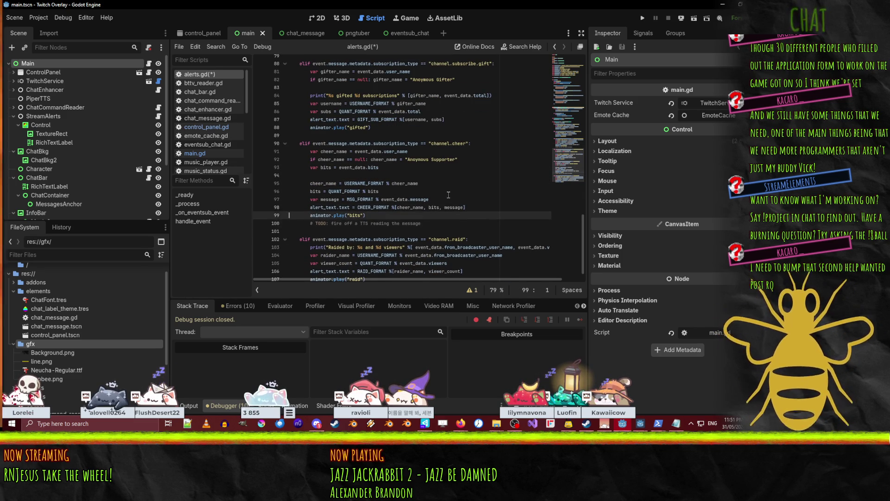
key("Down")
key("Return")
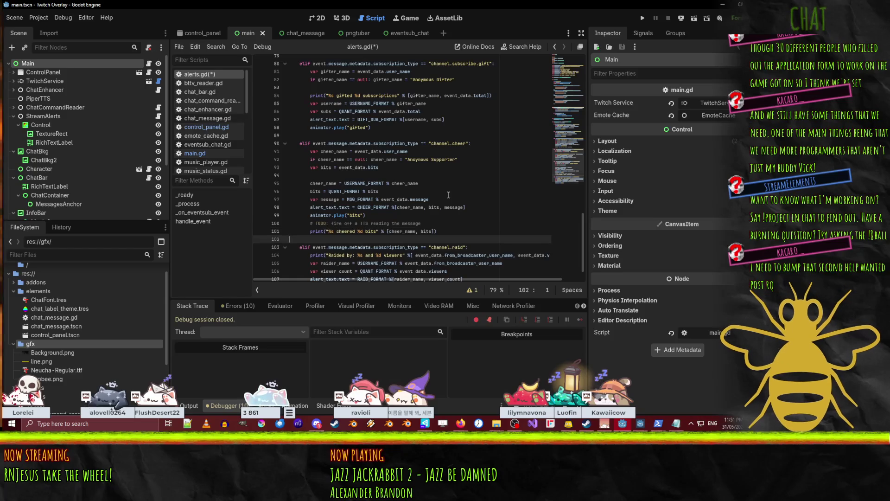
key("ctrl+v")
key("Return")
key("Down")
key("Down")
Step: Delete the misplaced print and blank lines, then paste the cheered print back at line 94
key("Up")
key("Up")
key("ctrl+shift+k")
key("ctrl+shift+k")
key("Up")
key("Up")
key("Up")
key("ctrl+shift+k")
key("ctrl+v")
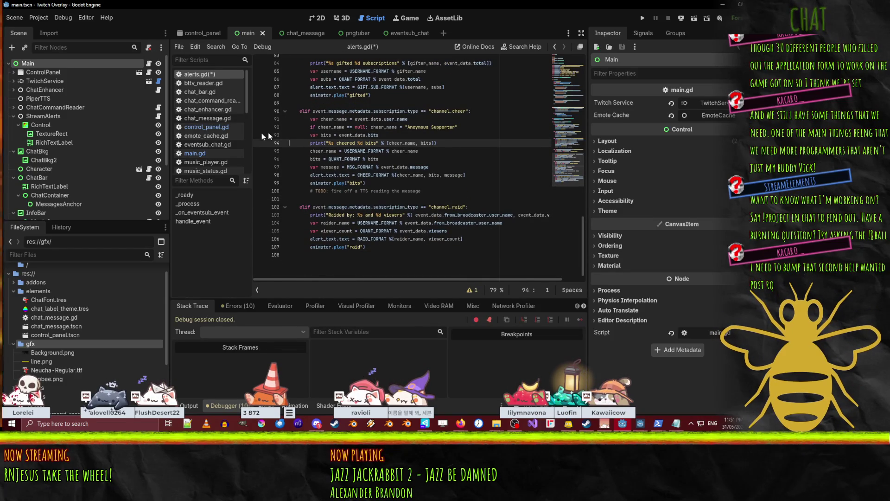
scroll(470, 174, "up", 5)
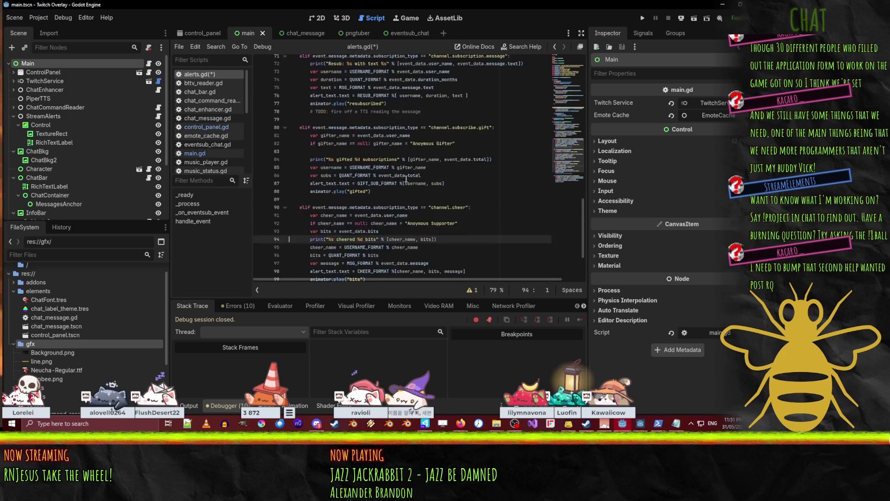
Step: Insert a blank line after the bits variable line
left_click(410, 258)
key("Return")
key("Up")
key("Up")
key("Up")
key("Up")
key("Up")
key("Up")
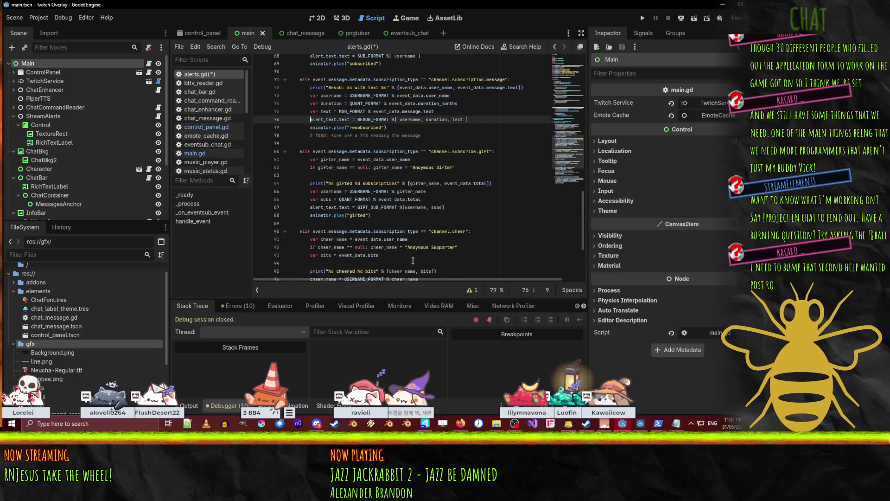
key("Down")
key("Up")
key("Up")
key("Up")
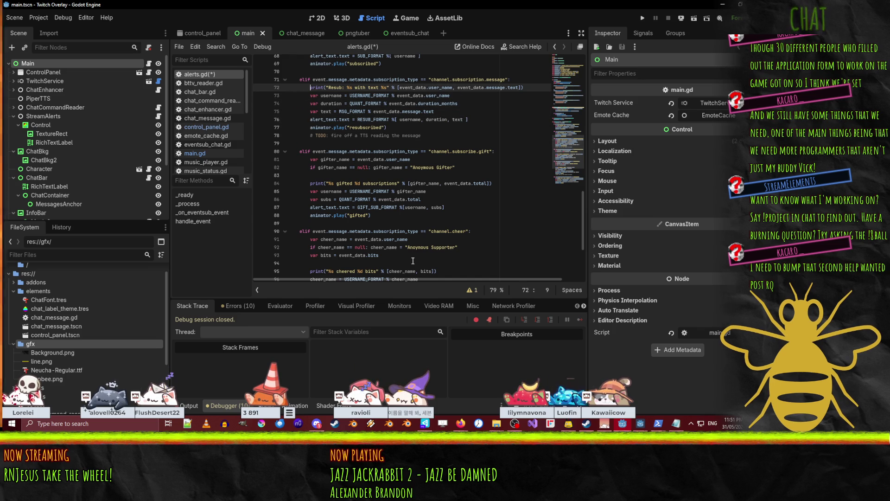
scroll(380, 248, "up", 4)
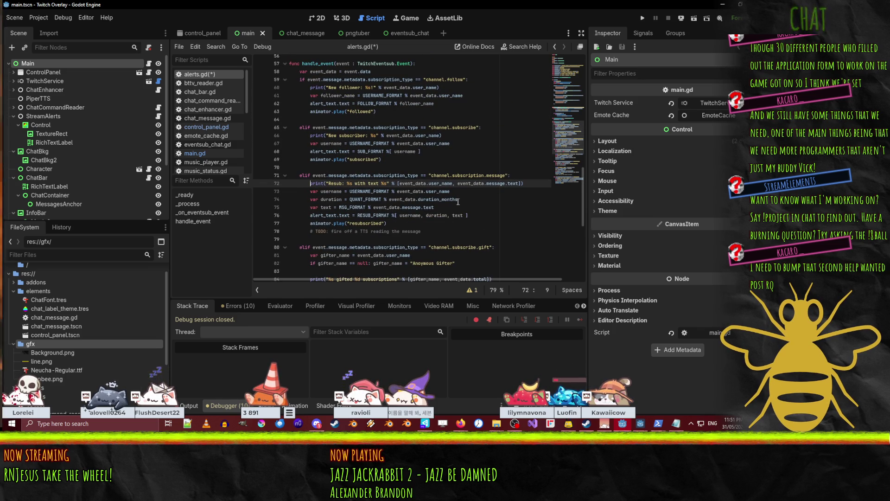
Step: Change the resub print format to "Resub: %s for %s with text %s"
key("ctrl+Right")
key("ctrl+Right")
key("ctrl+Right")
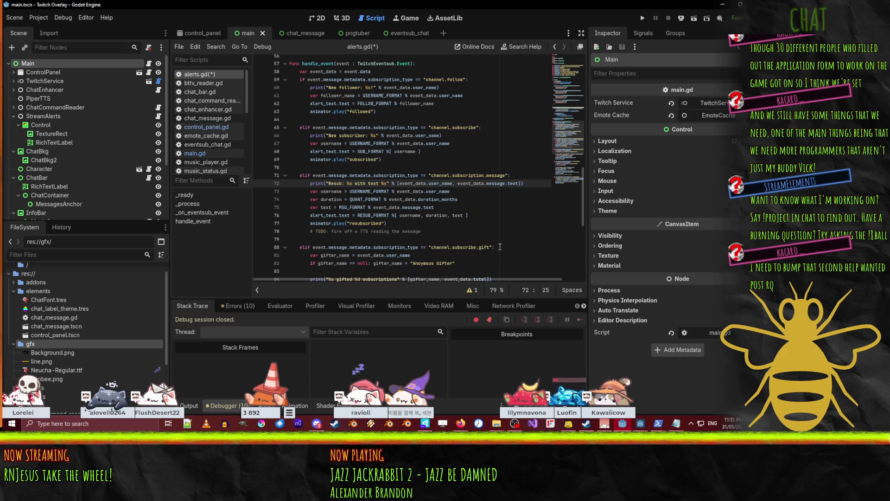
type("fo %s")
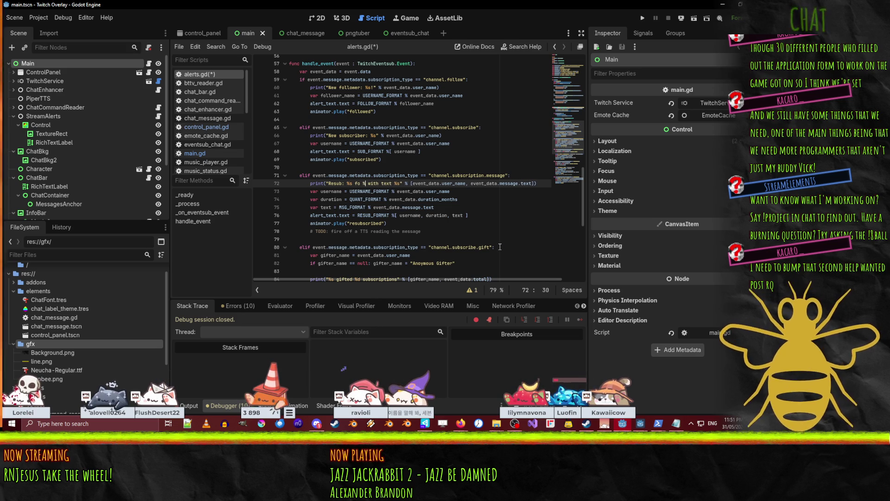
key("Left")
type("r")
key("Right")
key("Right")
key("Right")
key("Delete")
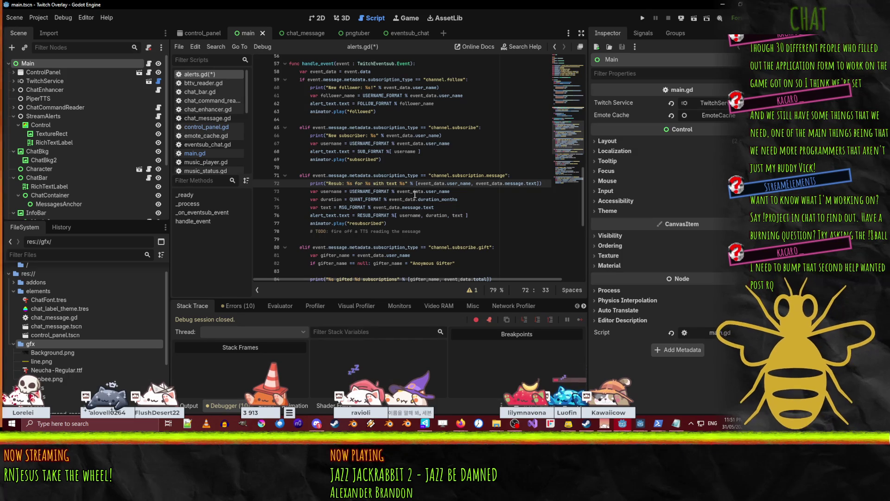
Step: Add event_data.duration_months after user_name in the resub print and save alerts.gd
left_click(388, 198)
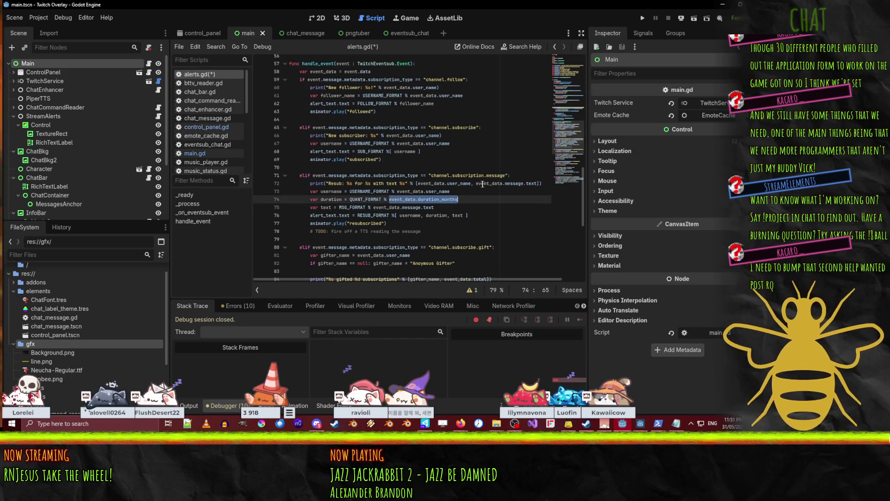
left_click(469, 184)
type(", event_data.duration_months, ev")
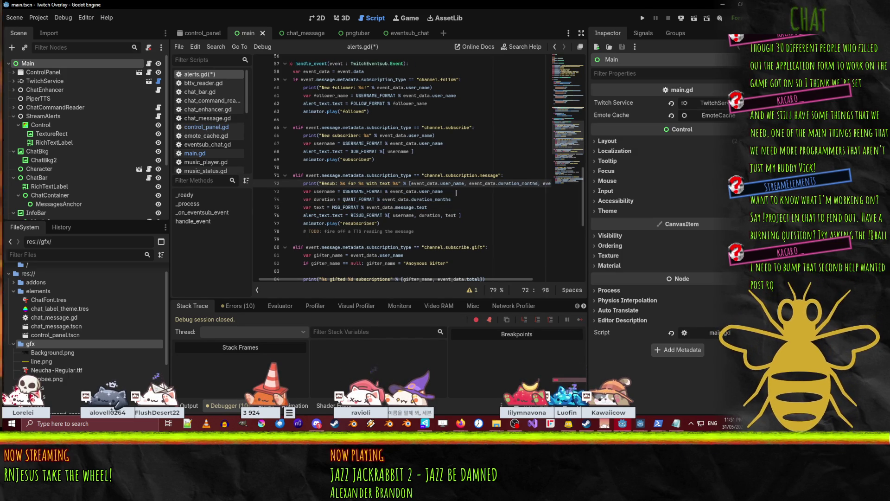
key("ctrl+s")
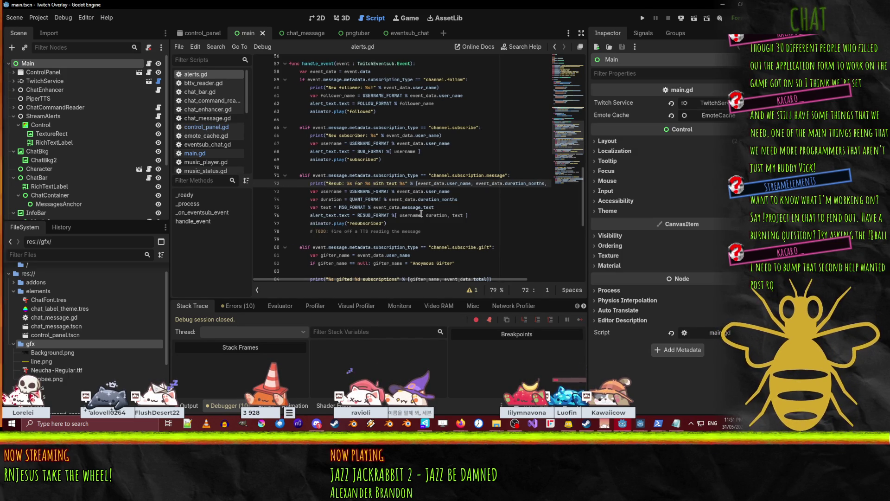
scroll(405, 219, "up", 4)
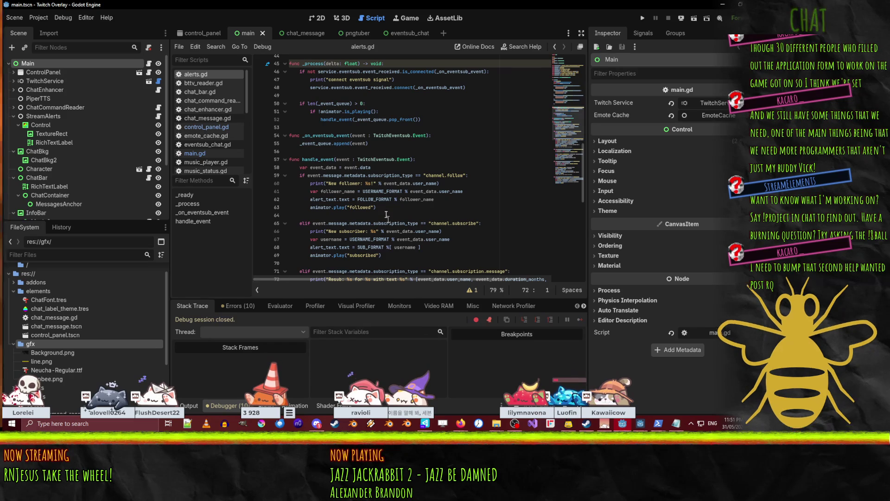
Step: Duplicate the CHANNEL_CHEER subscription block in _ready
scroll(398, 197, "down", 1)
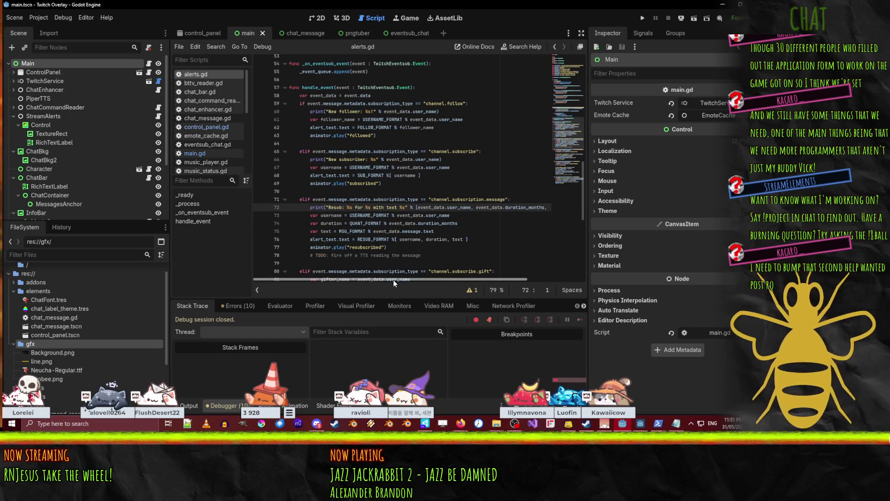
scroll(417, 232, "up", 6)
scroll(435, 216, "up", 5)
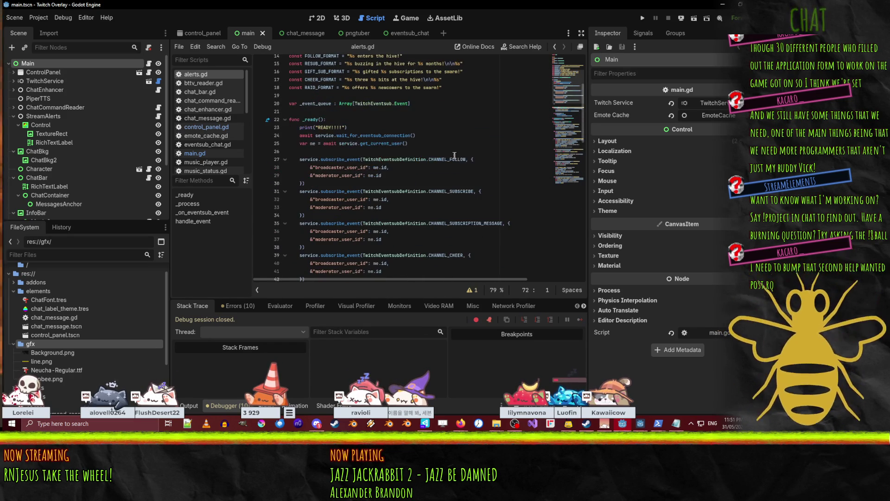
left_click(492, 217)
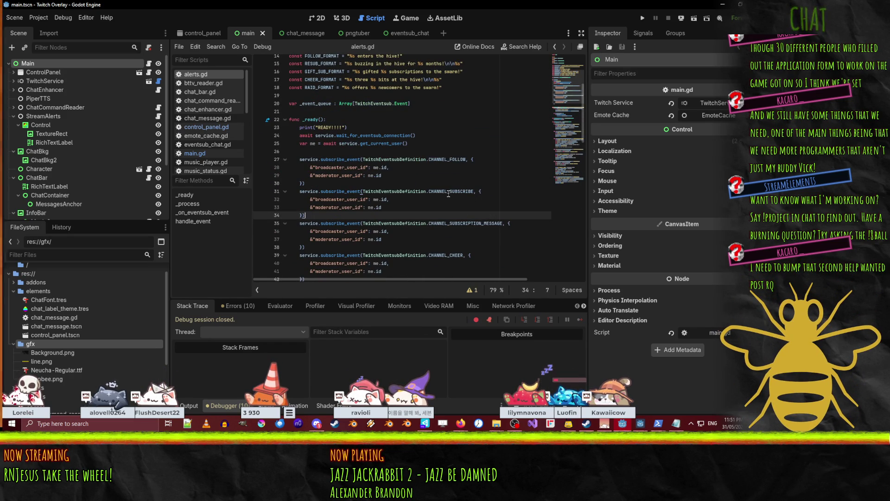
mouse_move(449, 194)
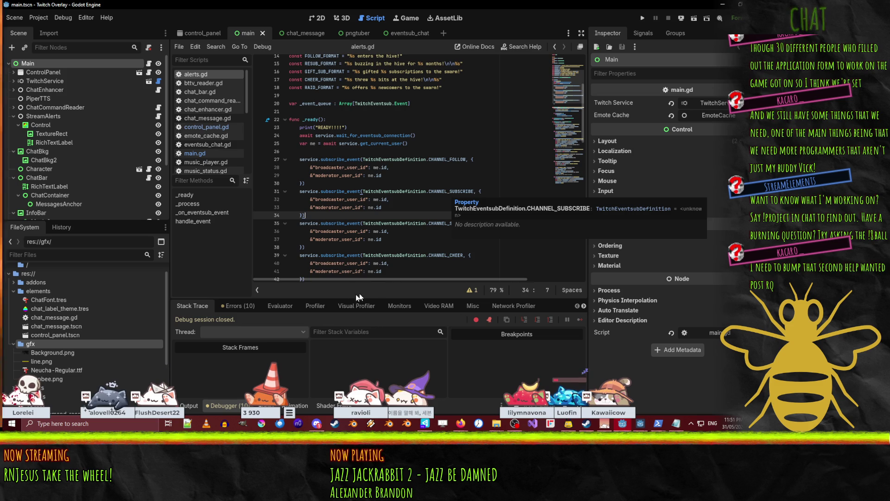
left_click(489, 238)
scroll(489, 235, "down", 1)
left_click(455, 111)
left_click(457, 143)
left_click(466, 176)
left_click(438, 214)
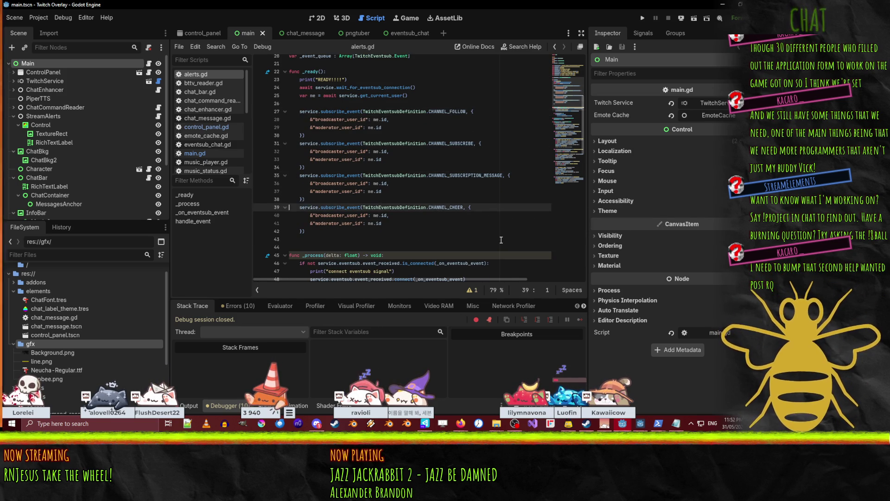
key("shift+Down")
key("shift+Down")
key("shift+Down")
key("ctrl+c")
key("Right")
key("ctrl+v")
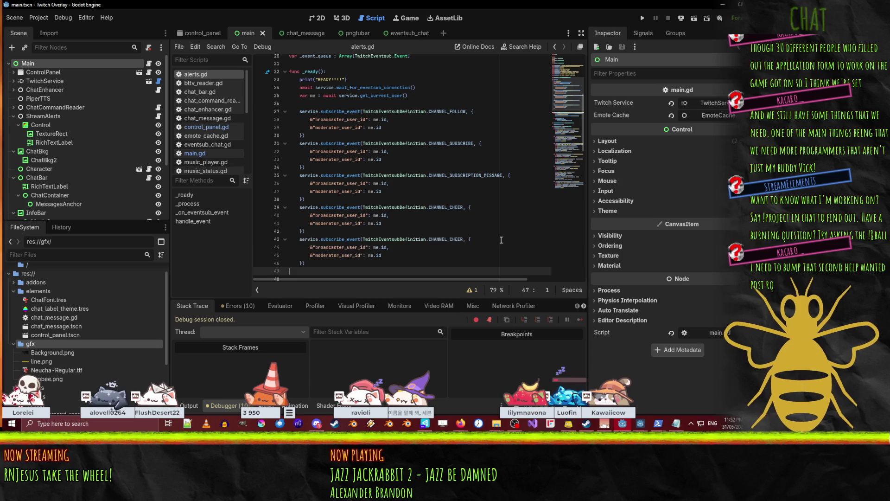
Step: Replace CHANNEL_CHEER with CHANNEL_RAID in the copied block and save alerts.gd
double_click(440, 240)
key("BackSpace")
key("Escape")
type("CH")
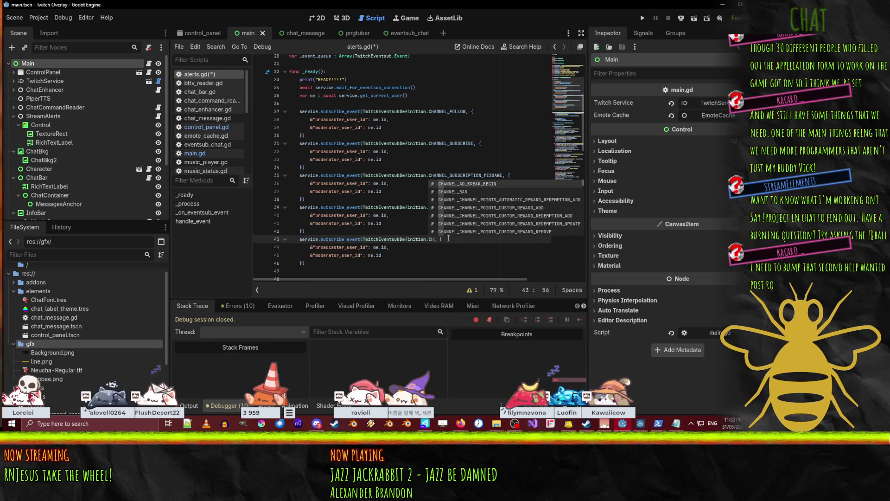
type("ANNEL_")
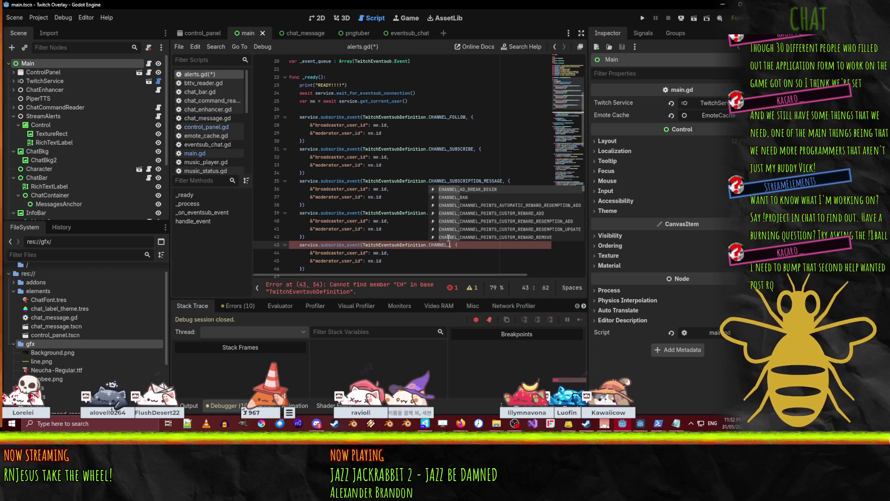
type("RAID")
left_click(425, 165)
left_click(425, 139)
key("ctrl+s")
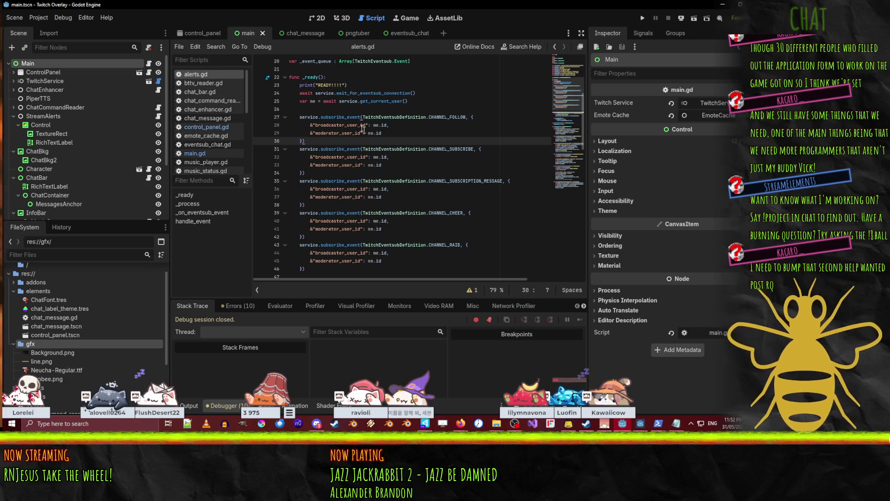
left_click(352, 157)
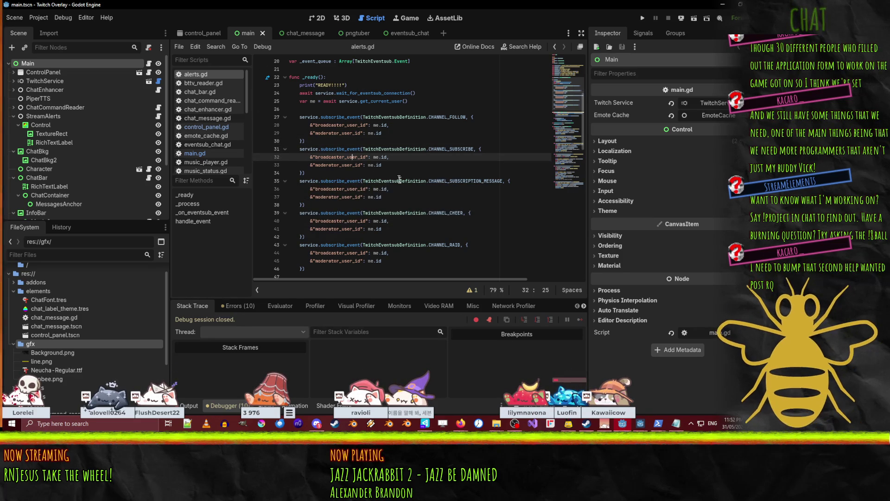
left_click(624, 428)
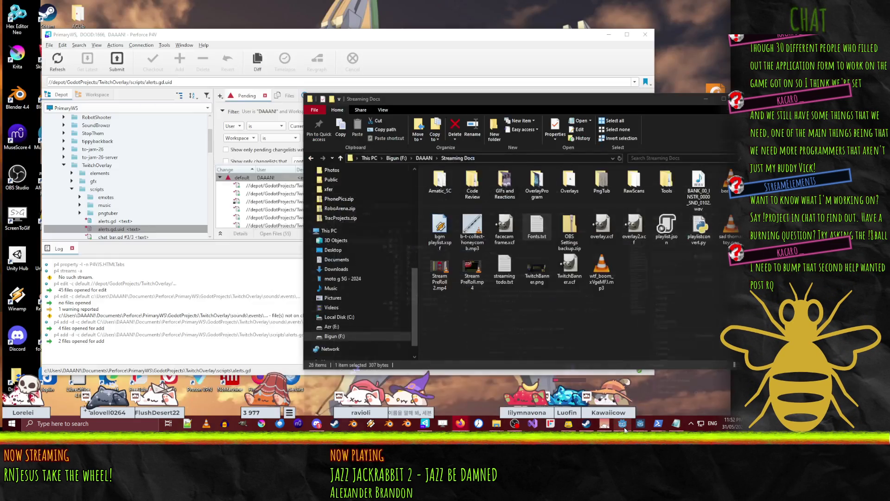
Step: Read the channel.subscribe condition reference in the Twitch EventSub docs, then return to Godot
left_click(624, 428)
mouse_move(460, 423)
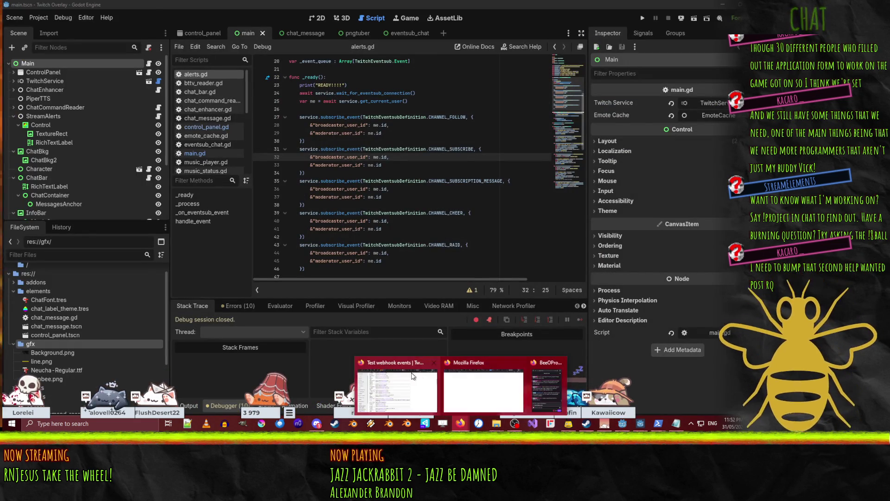
left_click(413, 376)
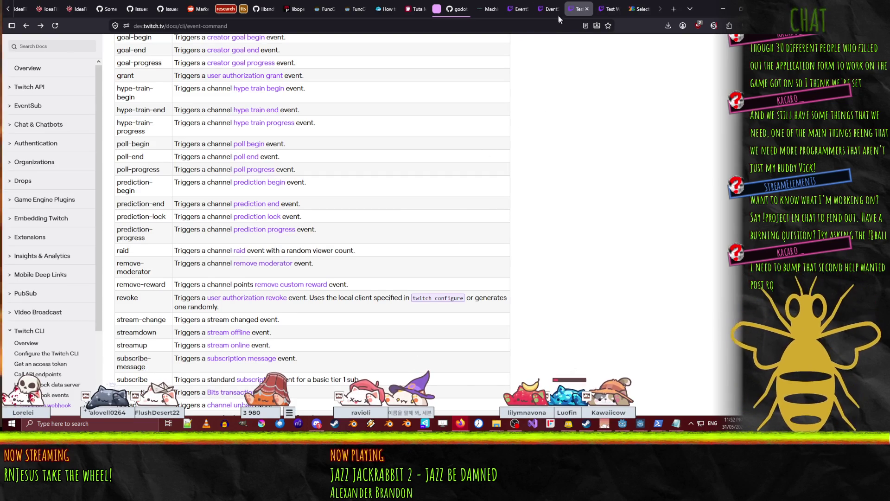
left_click(545, 6)
left_click(520, 9)
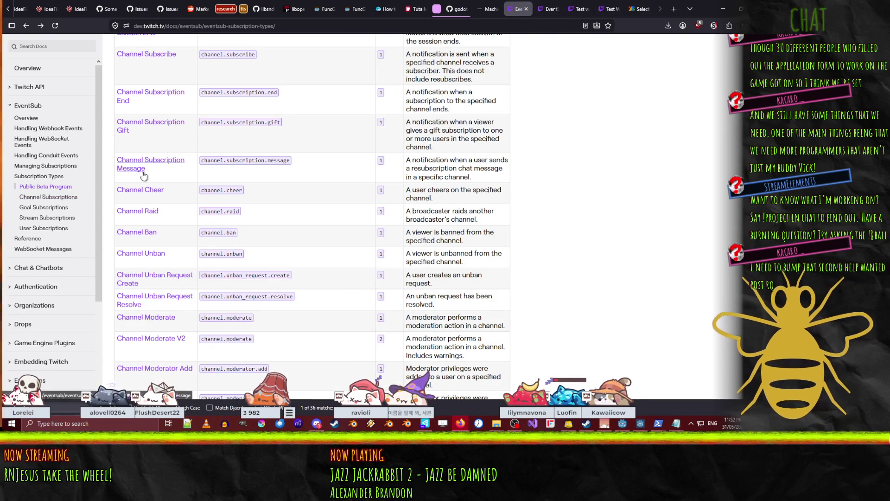
scroll(286, 135, "up", 1)
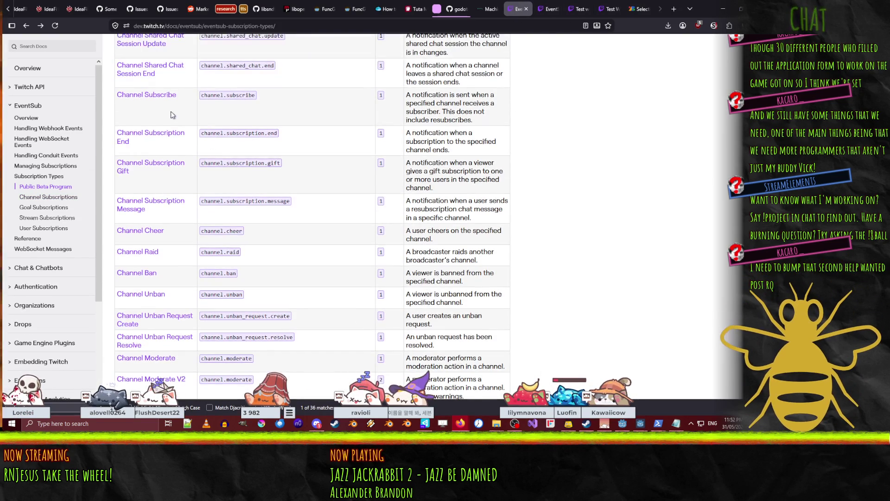
left_click(163, 98)
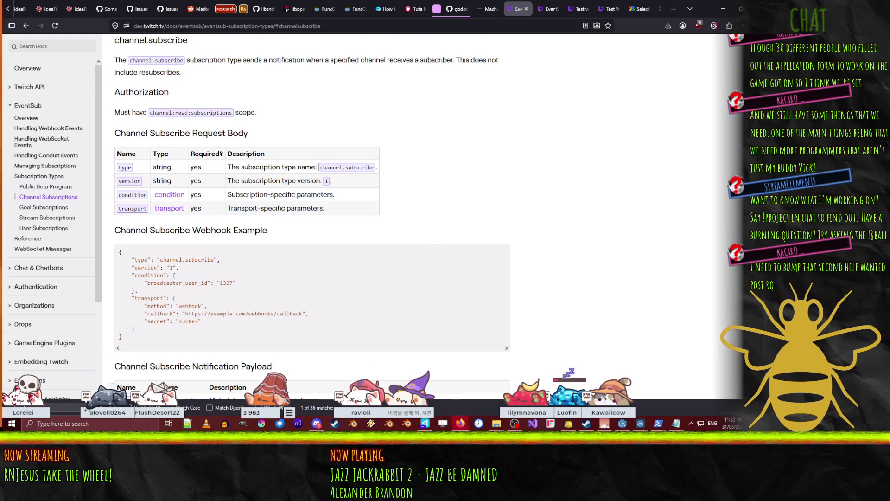
left_click(169, 195)
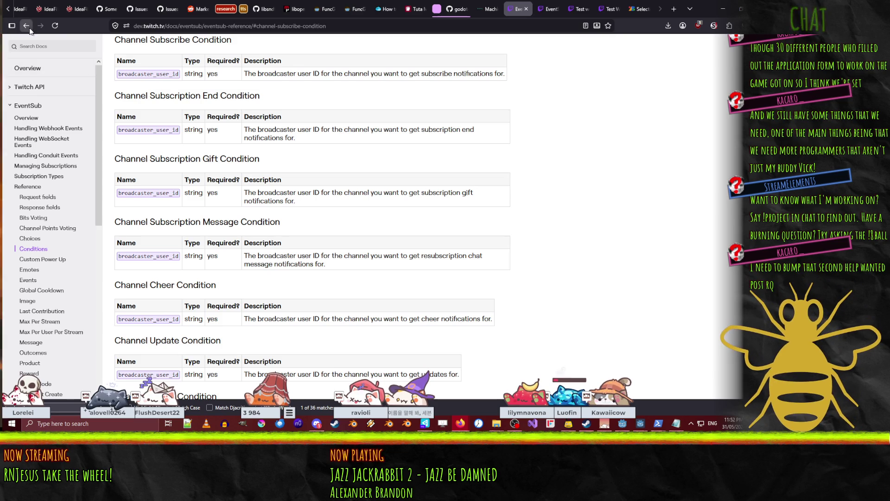
key("alt+Left")
key("alt+Tab")
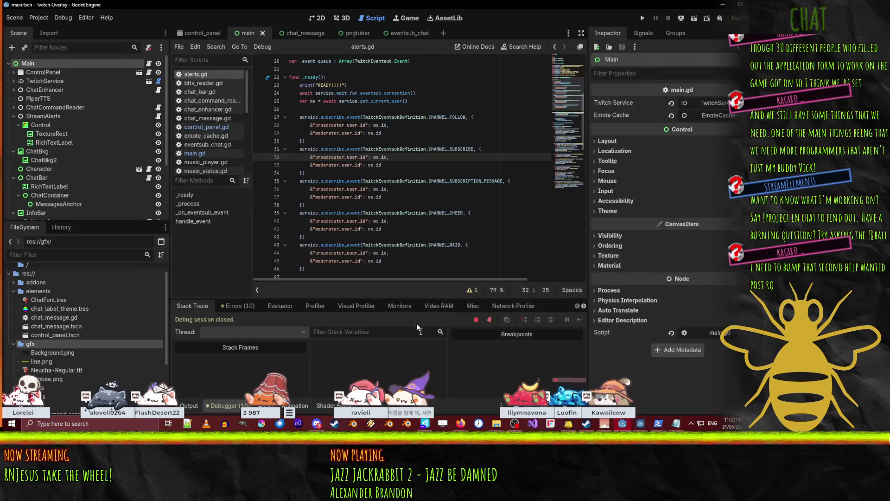
Step: Delete the moderator_user_id line from the CHANNEL_SUBSCRIBE condition, then bring the Twitch docs forward
left_click(351, 165)
key("ctrl+shift+k")
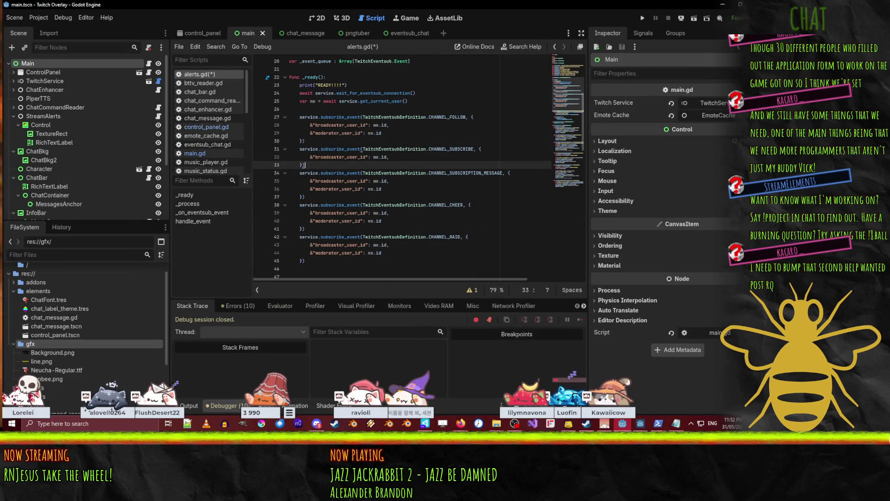
left_click(622, 423)
left_click(622, 423)
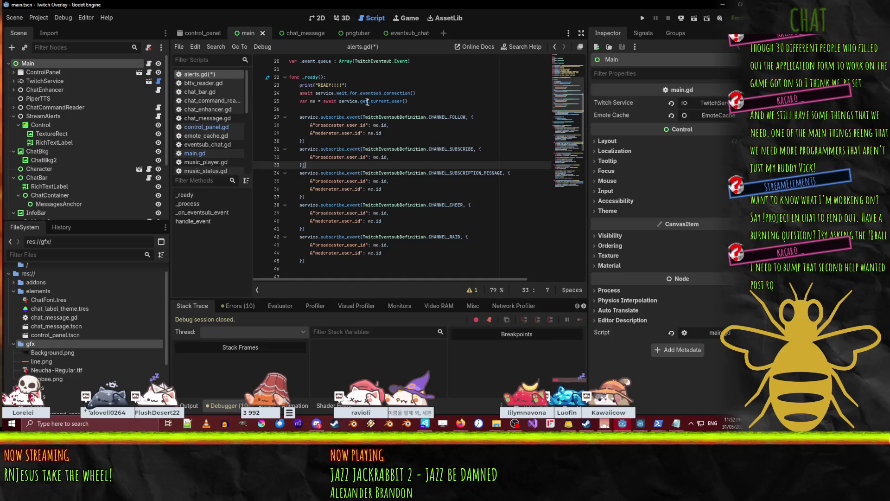
left_click(421, 181)
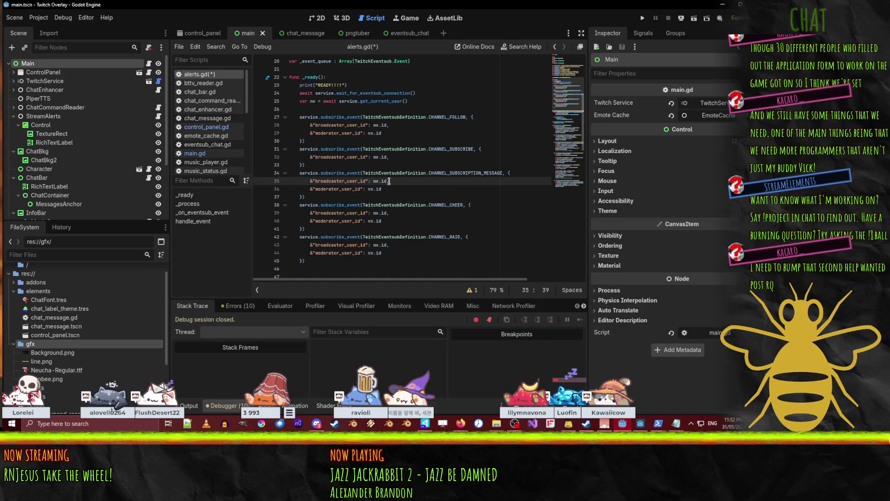
left_click(462, 173)
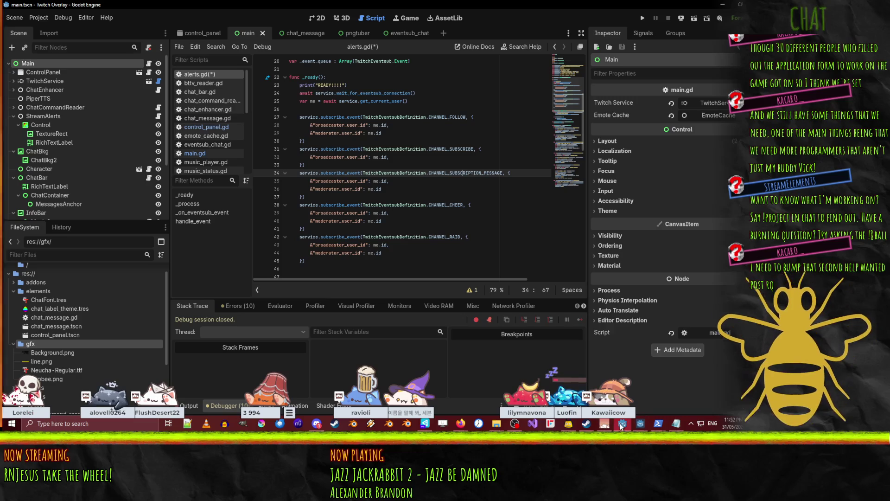
mouse_move(466, 423)
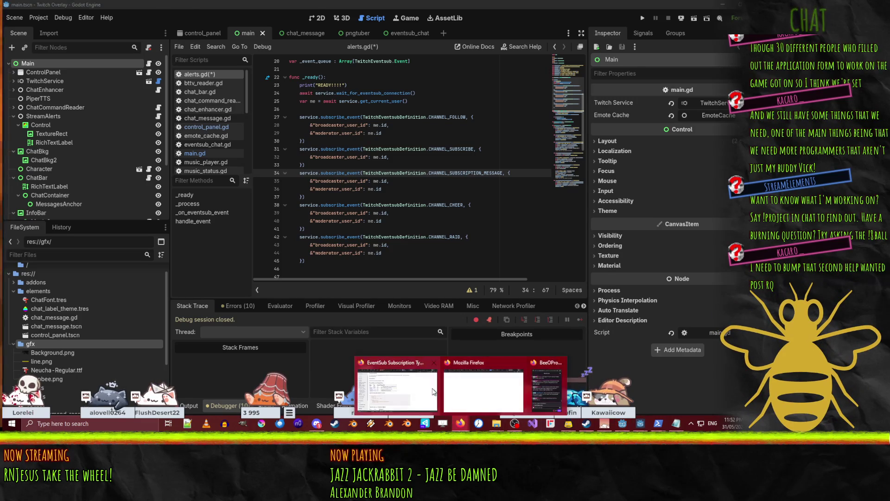
left_click(480, 385)
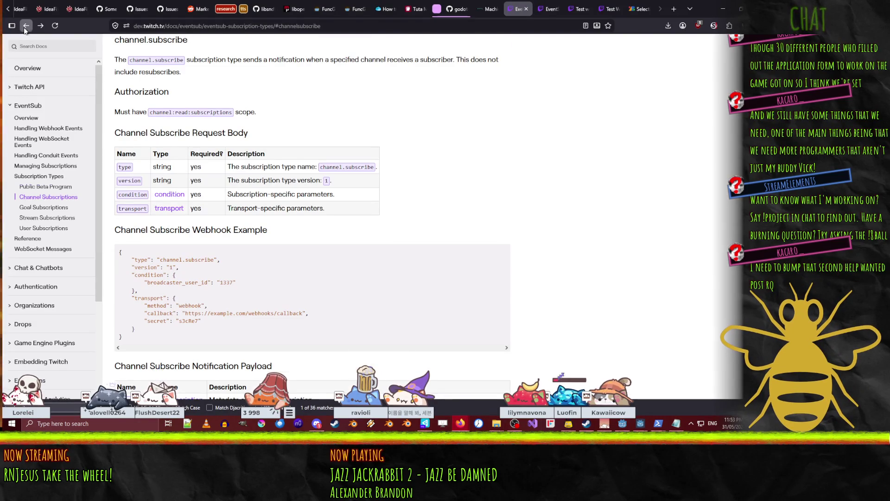
Step: Read the Channel Subscription Message condition fields (only broadcaster_user_id), then return to Godot
left_click(25, 27)
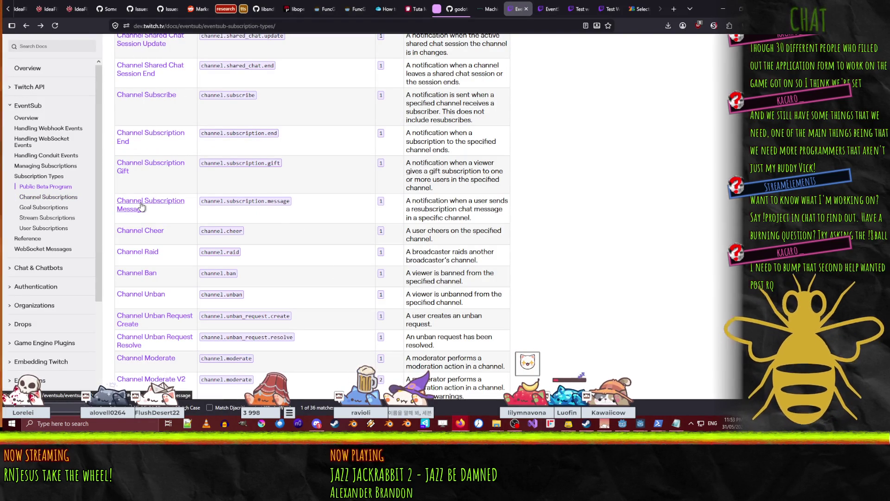
left_click(141, 207)
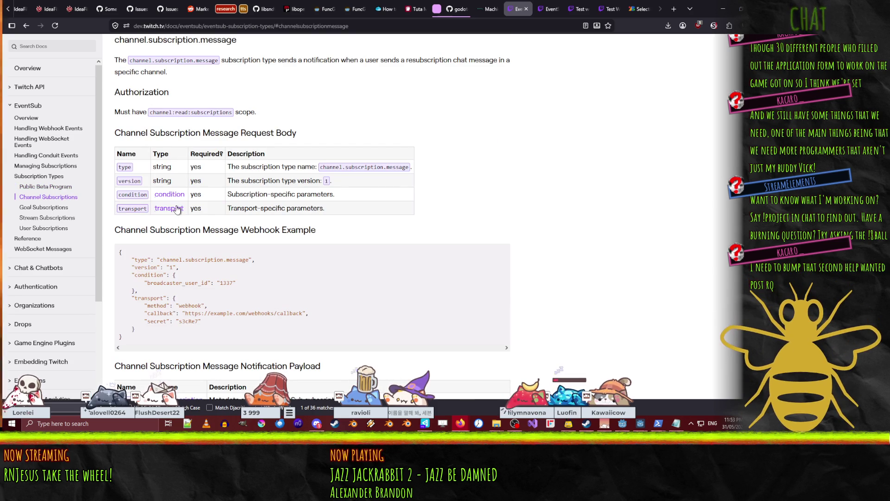
left_click(164, 197)
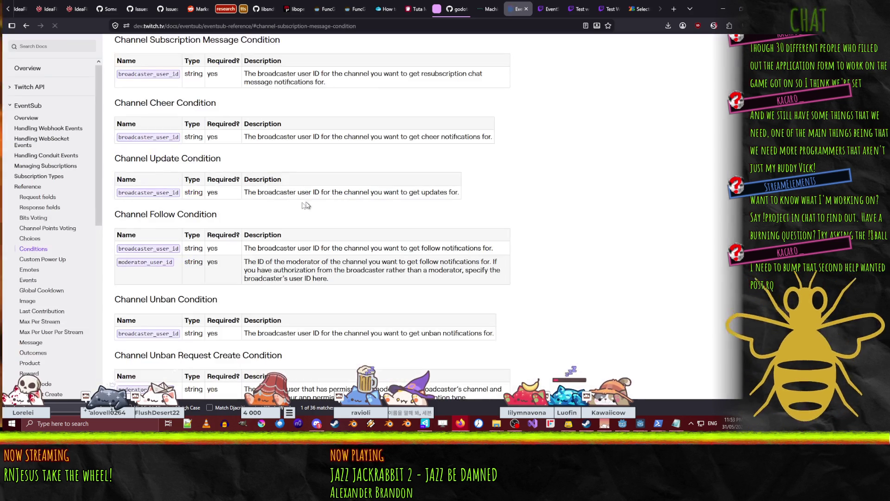
left_click(26, 25)
key("alt+Tab")
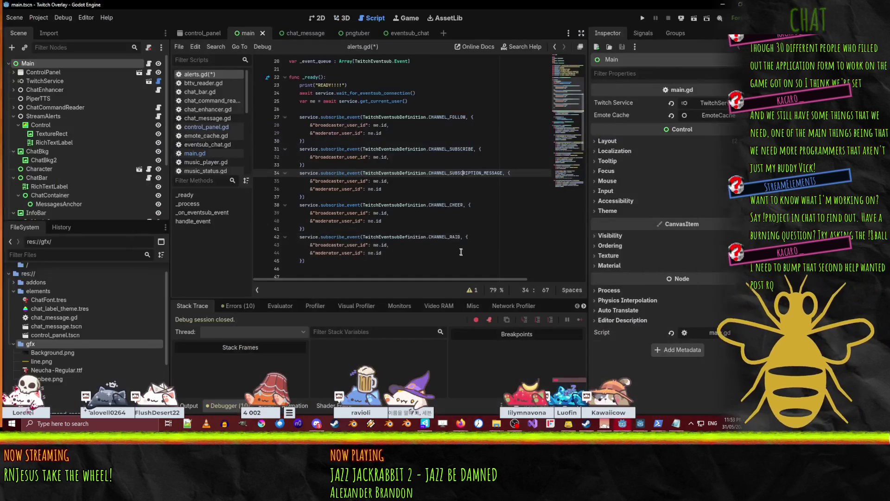
Step: Delete moderator_user_id from CHANNEL_SUBSCRIPTION_MESSAGE and inspect the follow subscription's condition lines
left_click(368, 192)
key("ctrl+shift+k")
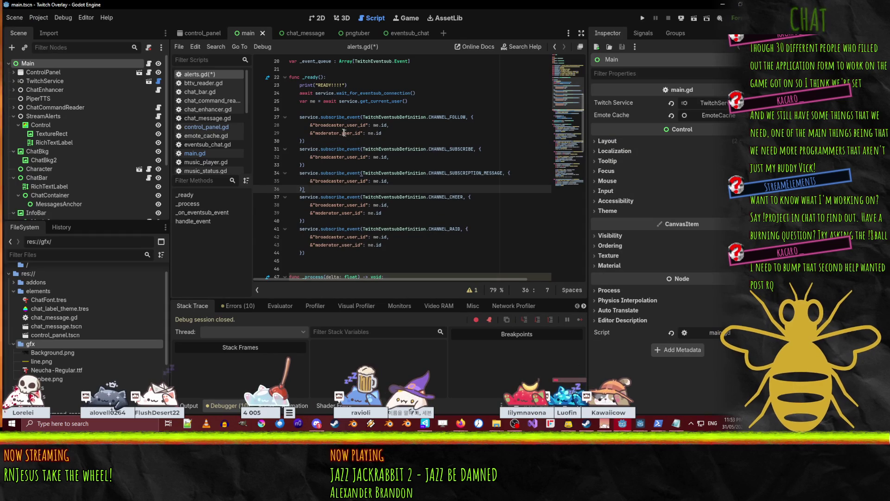
left_click(339, 133)
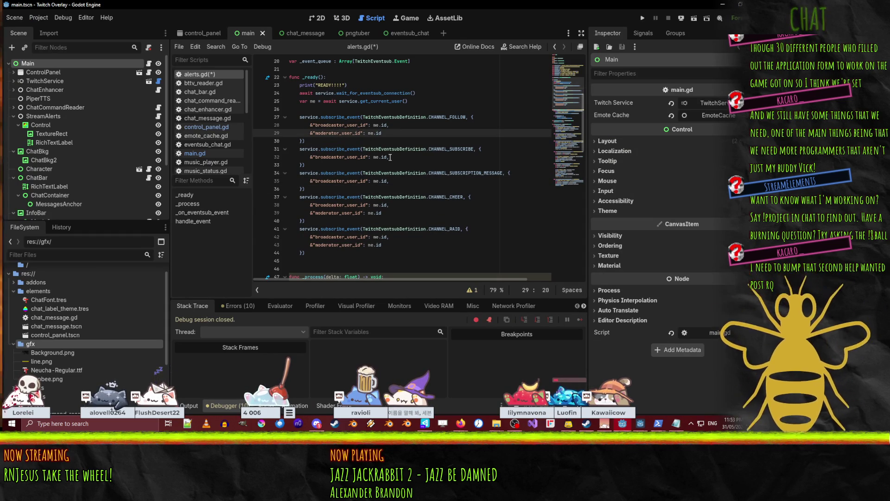
double_click(335, 134)
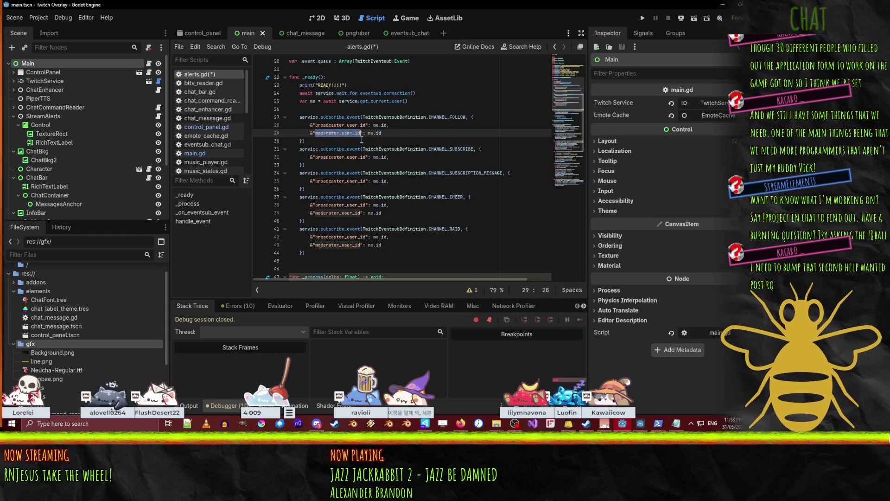
left_click(395, 133)
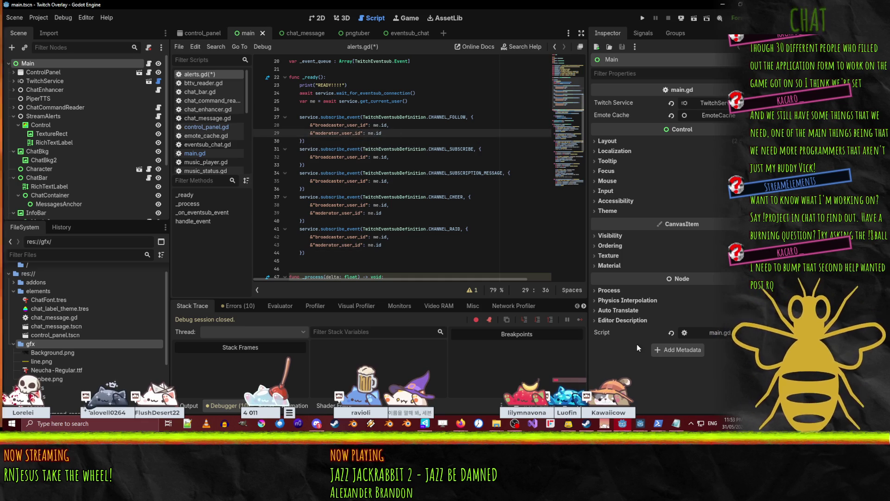
double_click(335, 133)
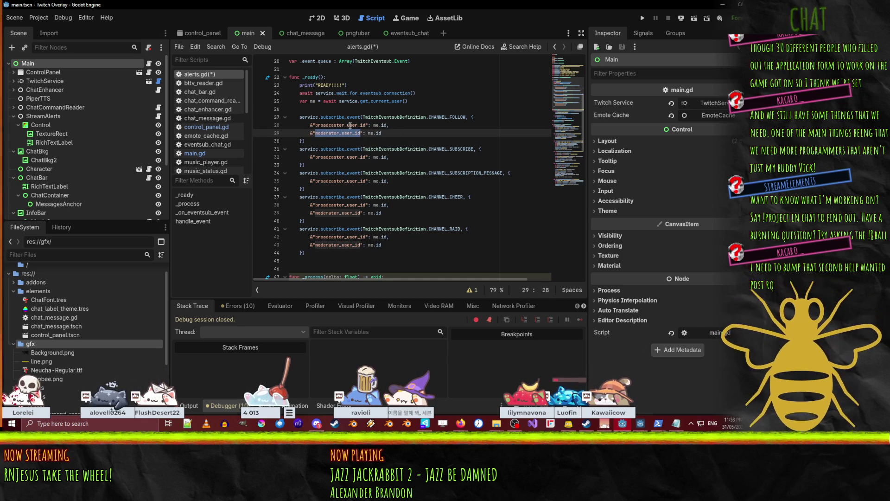
double_click(350, 125)
left_click(348, 133)
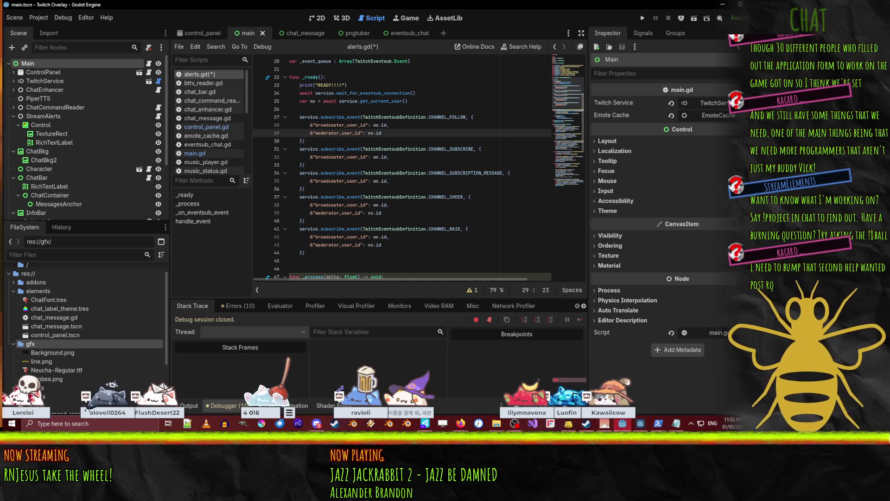
Step: Bring the Twitch docs browser window back to the front
left_click(621, 429)
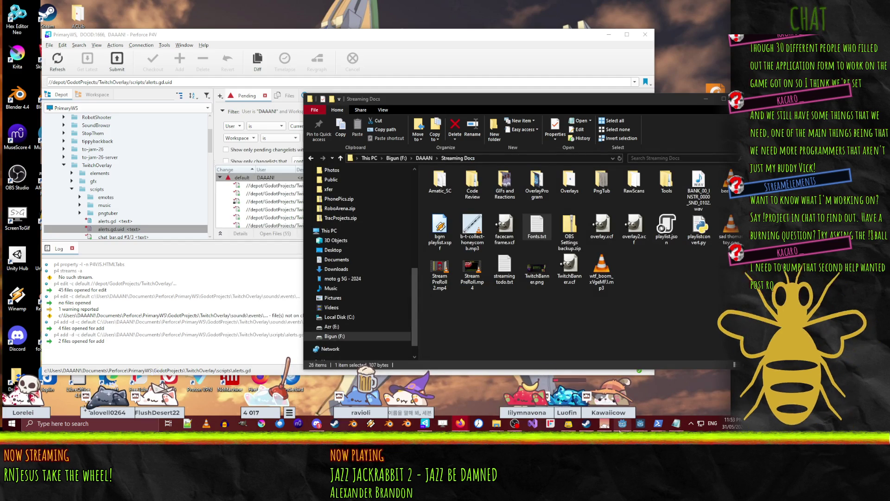
left_click(624, 429)
mouse_move(461, 423)
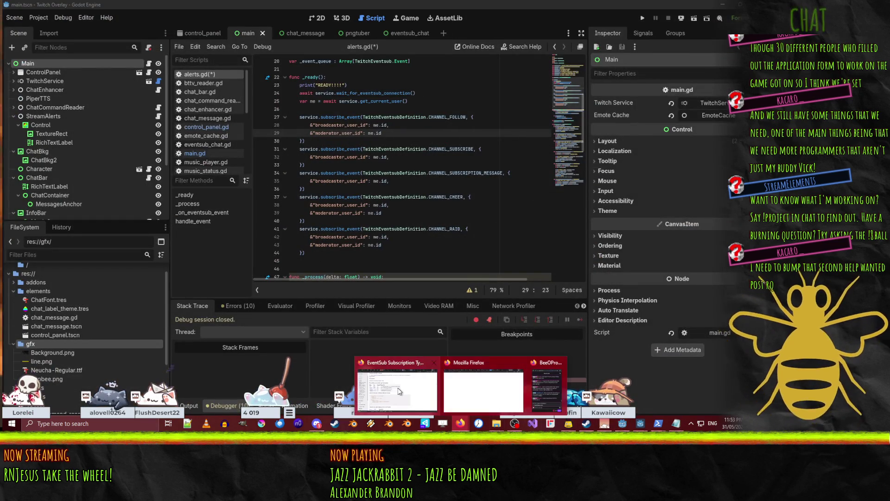
left_click(400, 391)
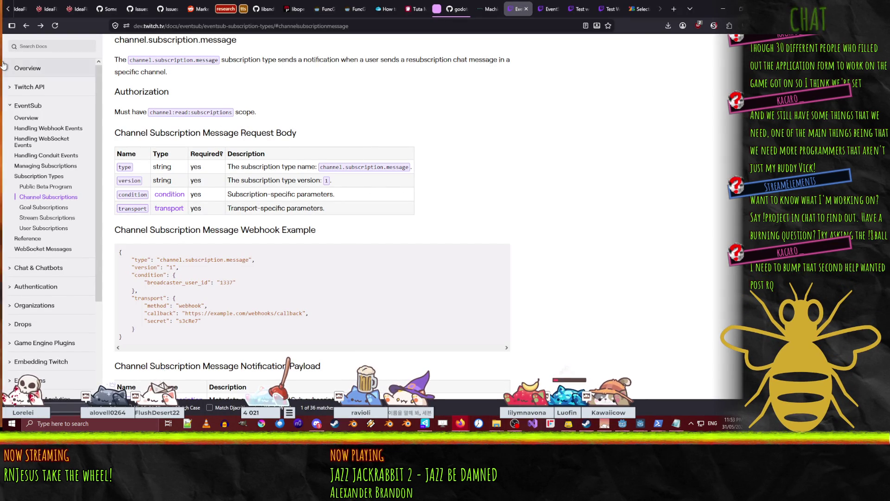
Step: Check the Channel Subscription Gift condition fields in the Twitch docs
left_click(26, 26)
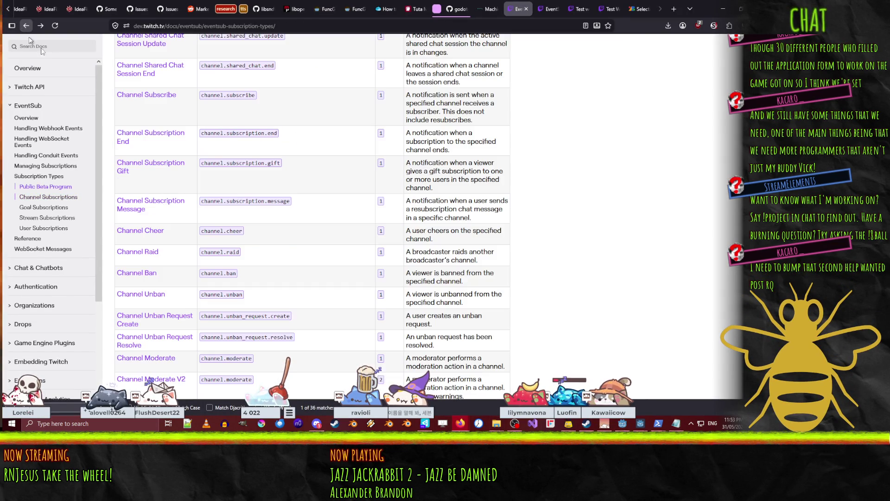
left_click(149, 166)
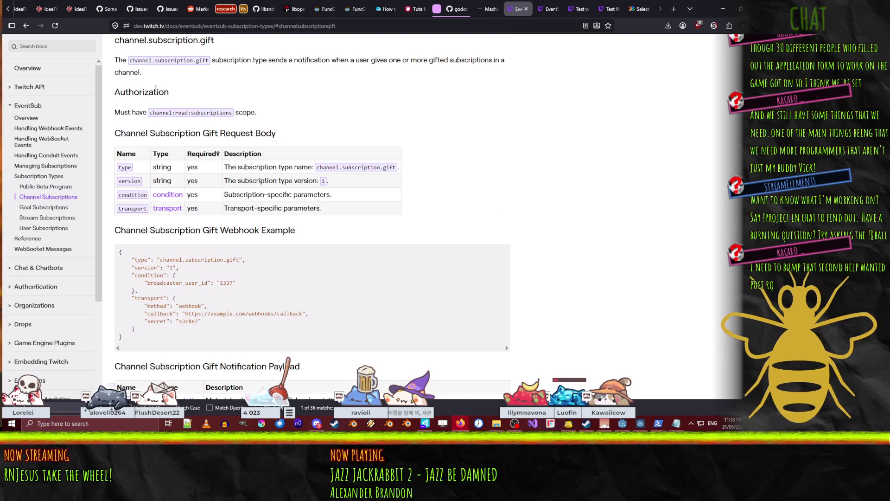
left_click(172, 196)
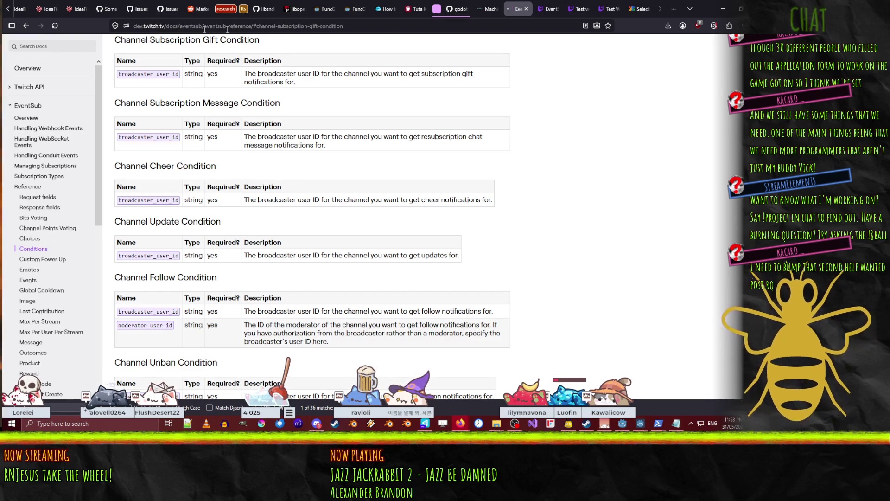
key("alt+Left")
Step: Delete moderator_user_id from the CHANNEL_CHEER subscription and review the other subscription blocks
left_click(727, 10)
double_click(357, 213)
key("ctrl+shift+k")
left_click(417, 115)
left_click(436, 149)
left_click(453, 172)
left_click(353, 204)
left_click(348, 229)
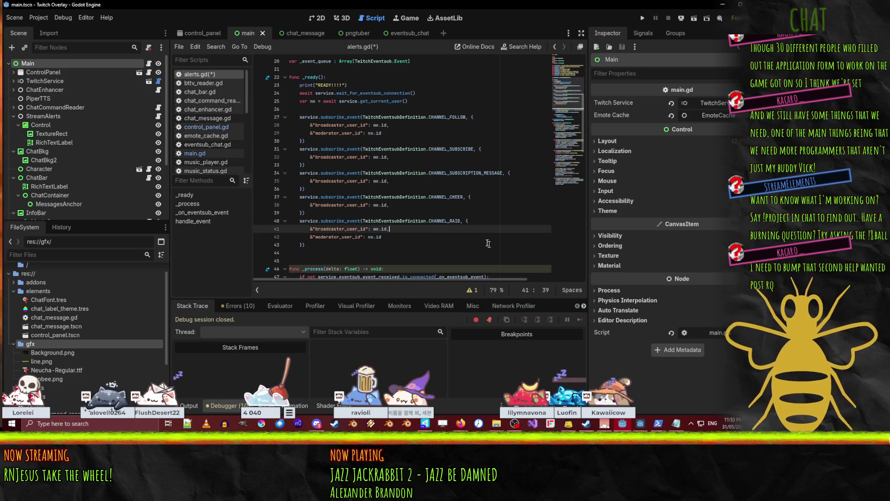
left_click(344, 237)
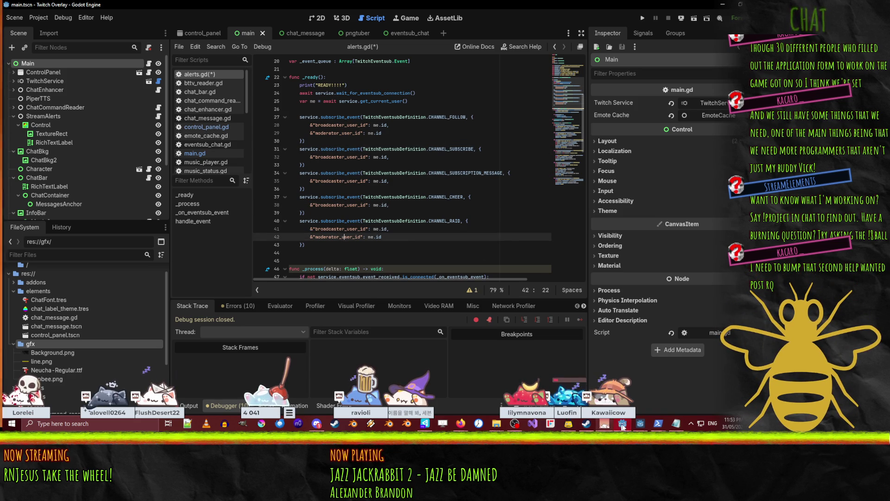
Step: Bring the Twitch docs browser window back to the front
left_click(623, 423)
left_click(623, 424)
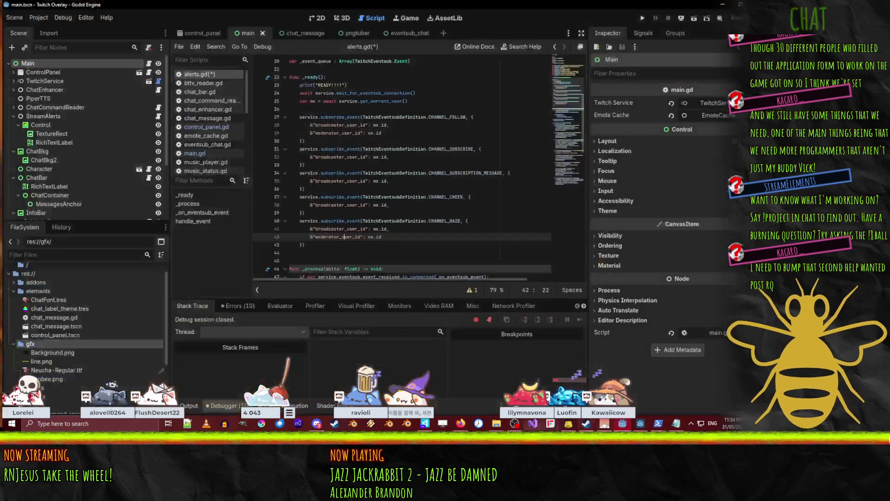
mouse_move(461, 424)
left_click(482, 389)
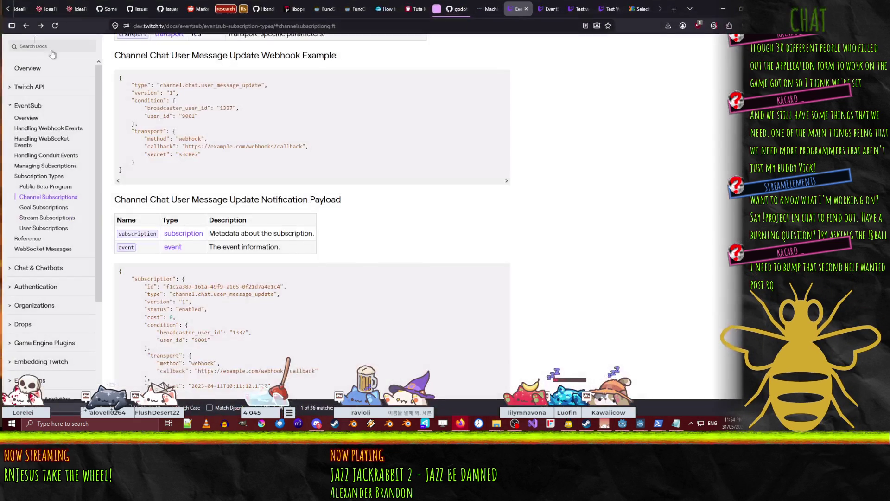
Step: Look up the Channel Raid condition in the Twitch docs and select its to_broadcaster_user_id field
left_click(26, 26)
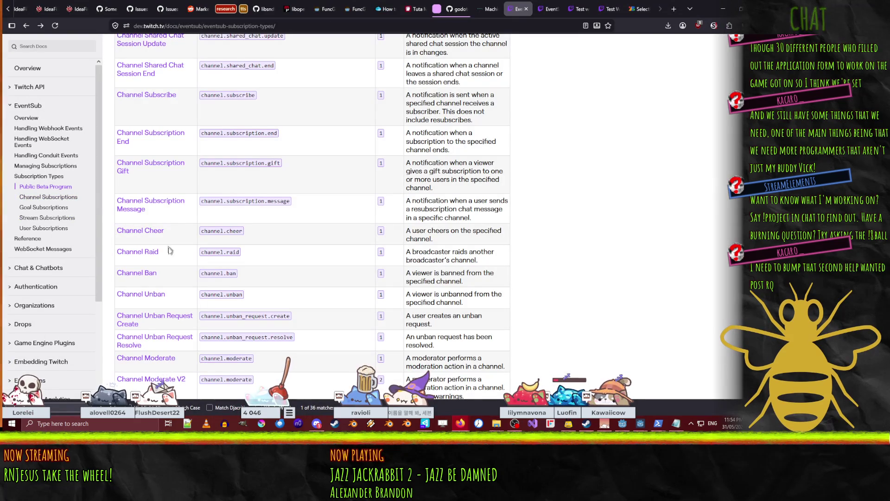
left_click(139, 252)
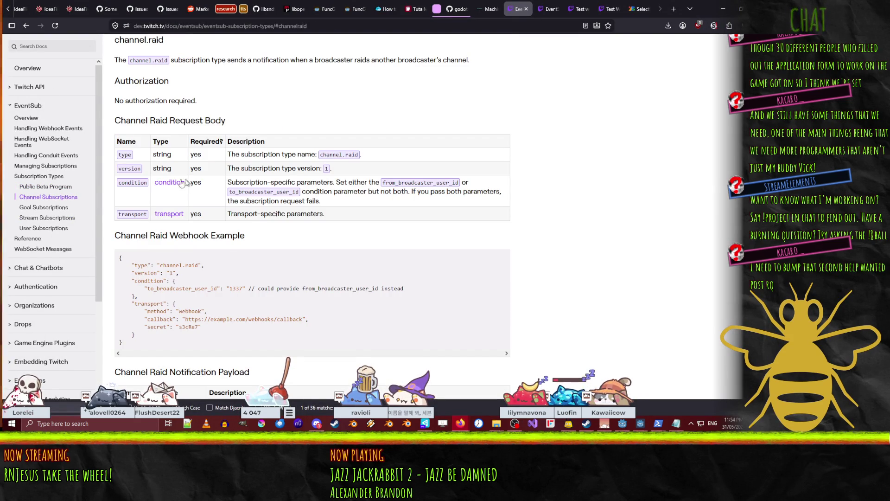
left_click(169, 183)
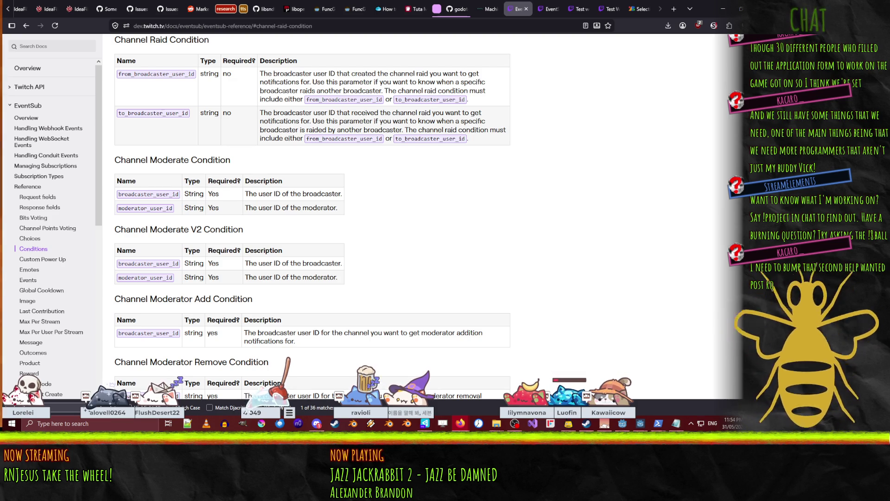
double_click(162, 112)
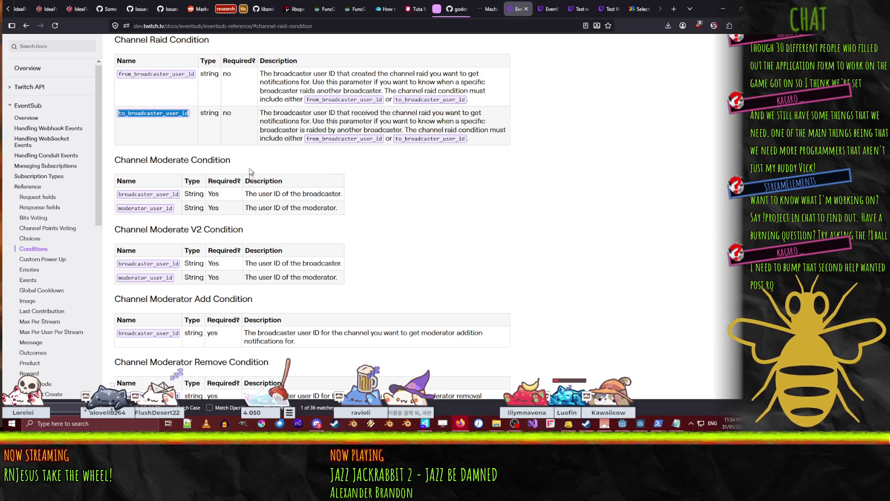
left_click(723, 11)
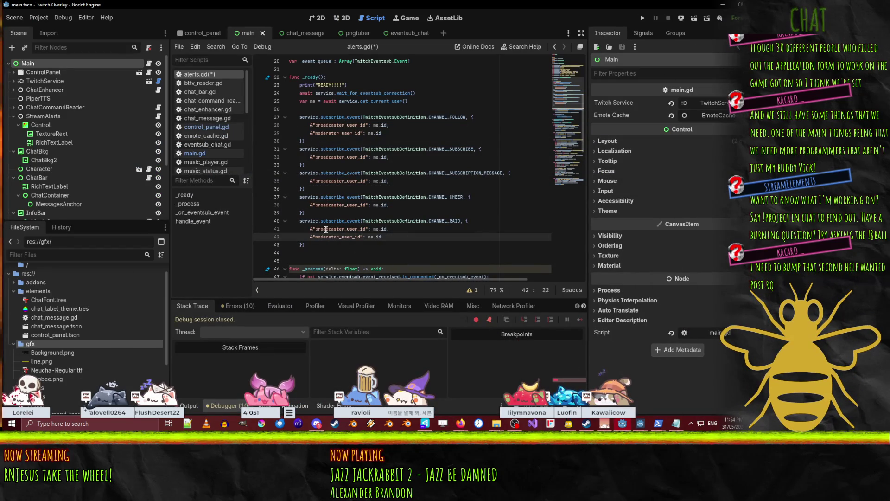
Step: Change line 41 to to_broadcaster_user_id and delete the raid subscription's moderator_user_id line
left_click(422, 229)
type("to_")
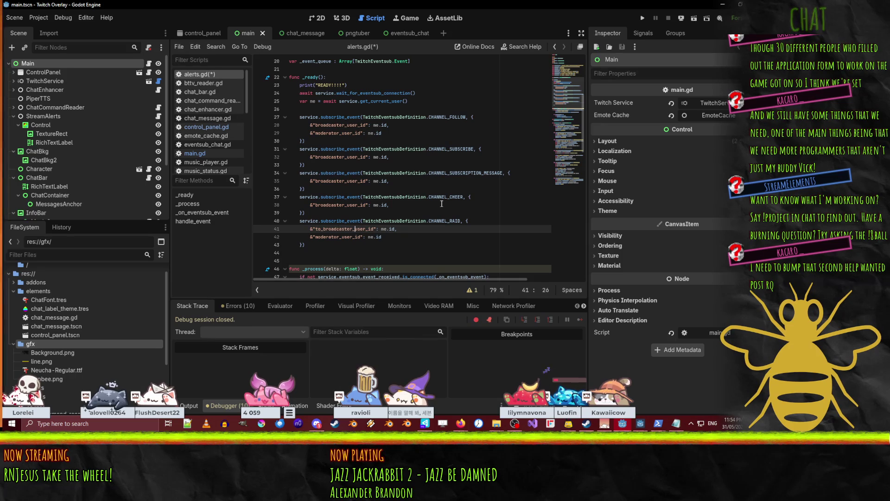
key("Down")
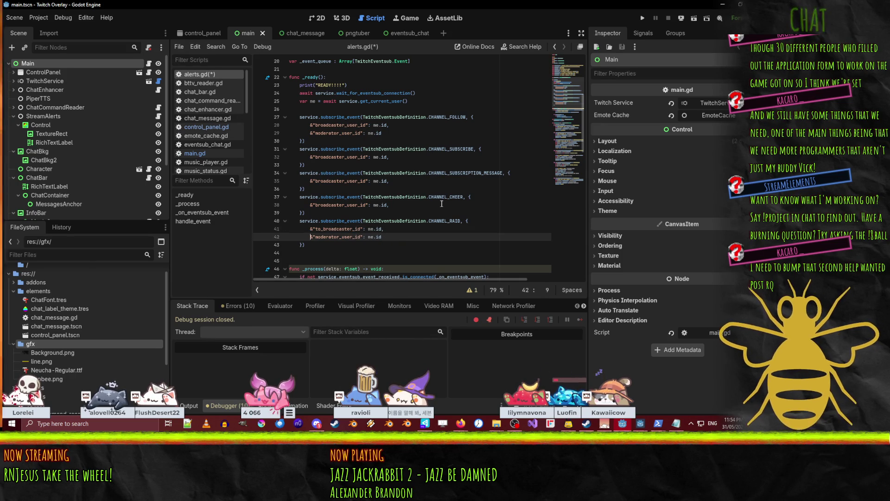
key("ctrl+shift+k")
key("Up")
key("Up")
key("Up")
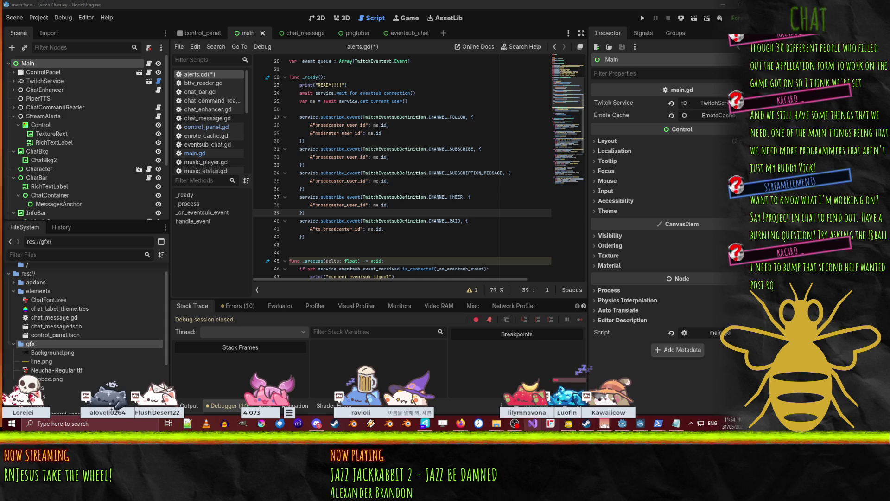
left_click(460, 423)
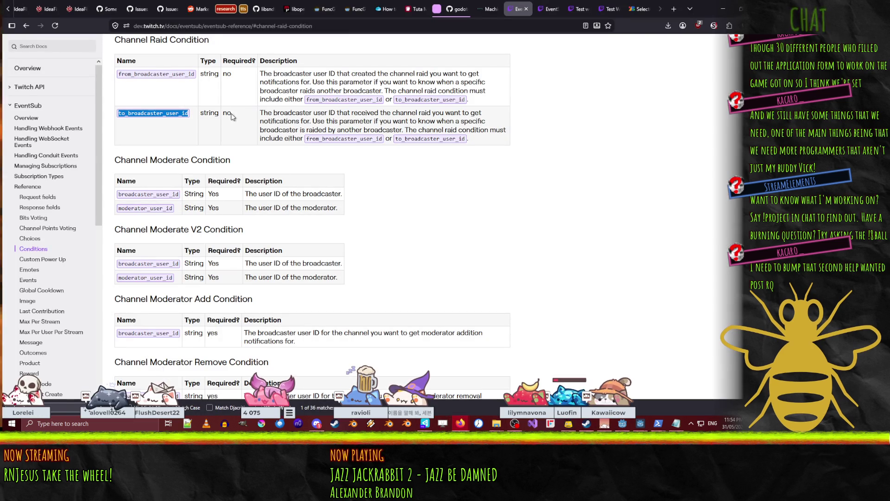
Step: Scroll the EventSub conditions reference and select the moderator_user_id parameter name
scroll(268, 222, "up", 5)
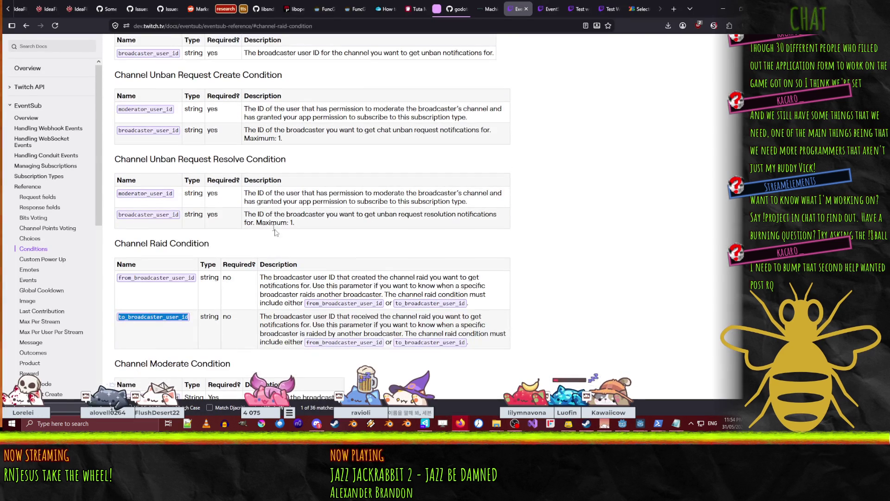
scroll(252, 303, "up", 3)
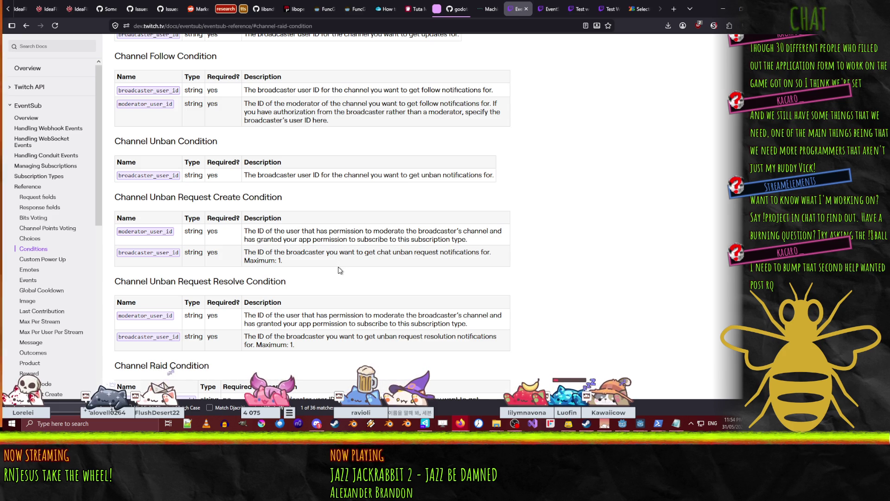
scroll(340, 270, "up", 10)
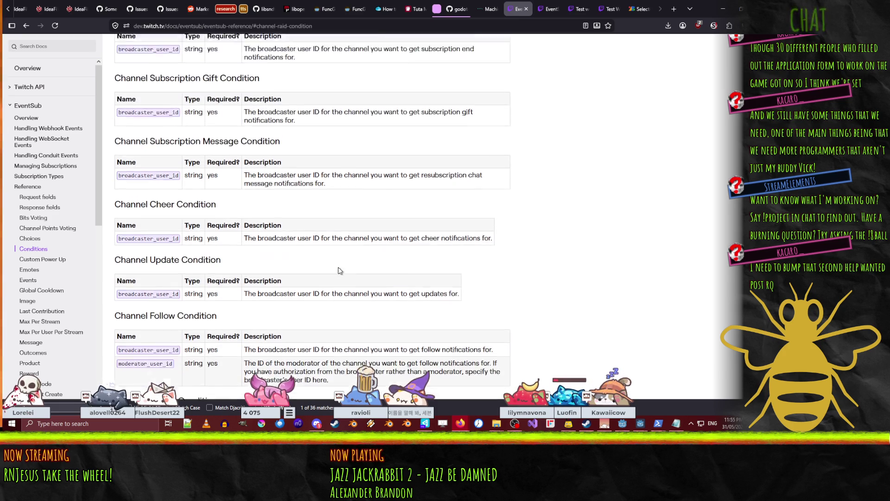
scroll(339, 273, "up", 6)
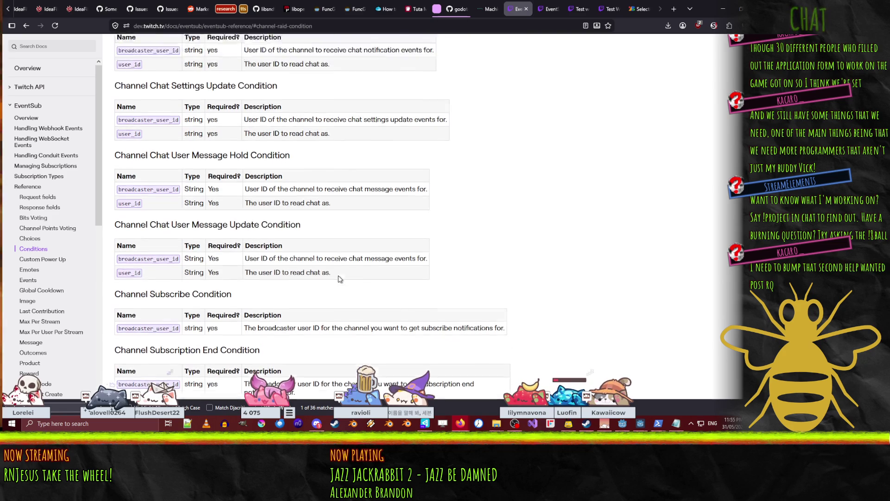
scroll(340, 282, "down", 12)
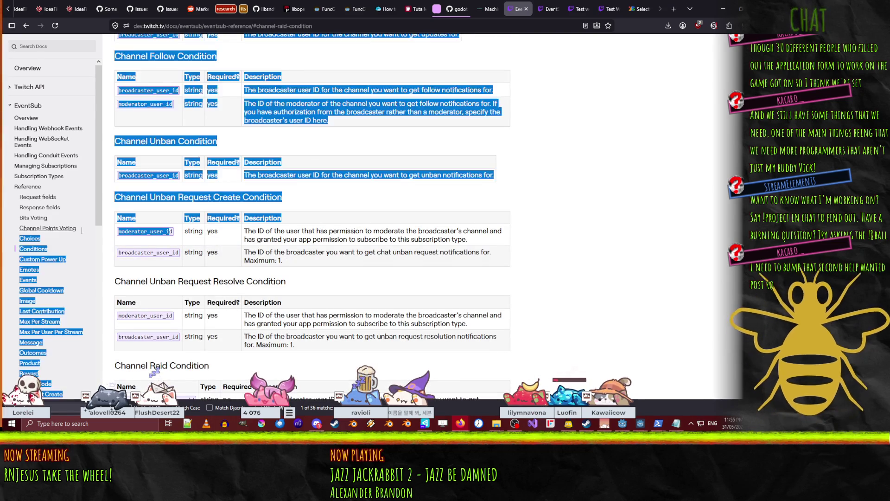
right_click(155, 242)
key("Escape")
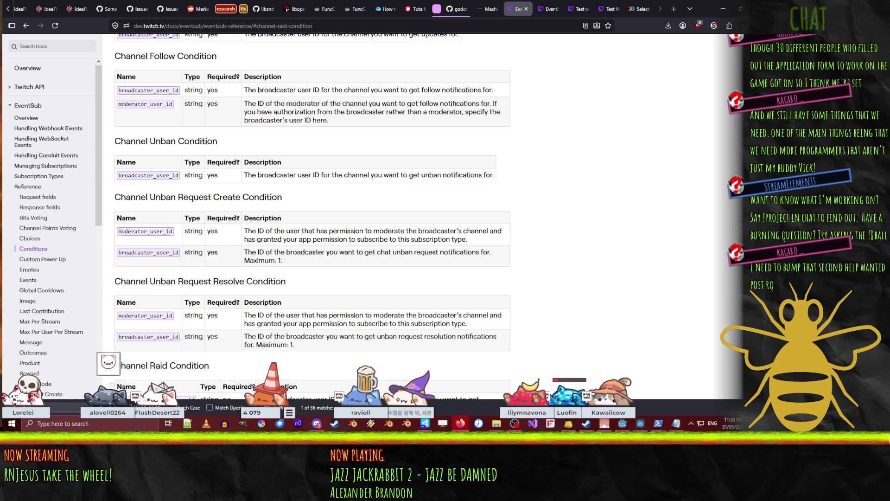
left_click_drag(119, 234, 182, 237)
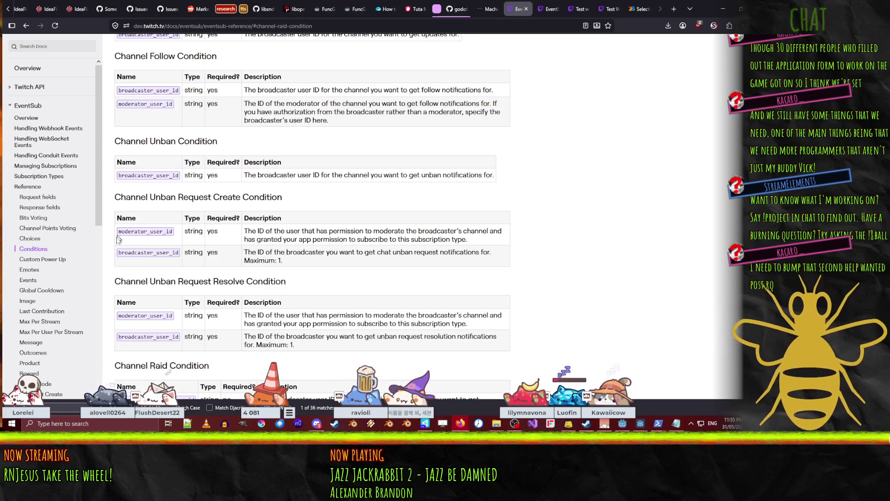
left_click_drag(118, 232, 166, 231)
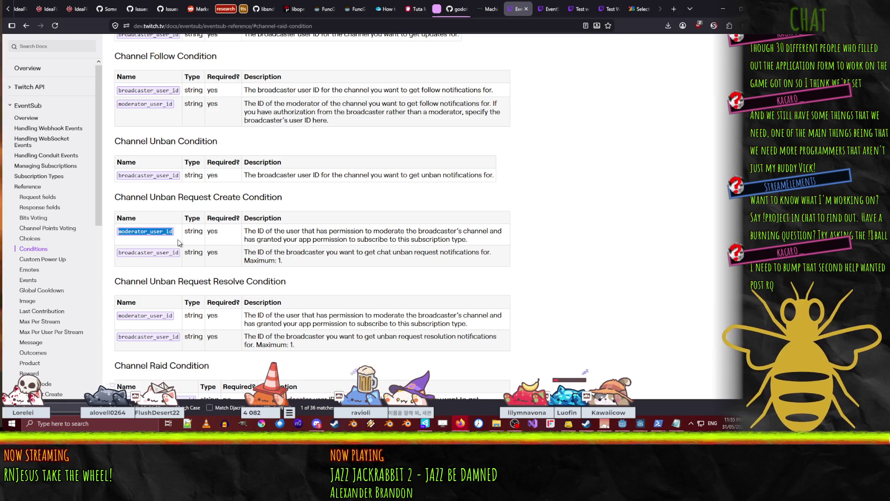
left_click(230, 249)
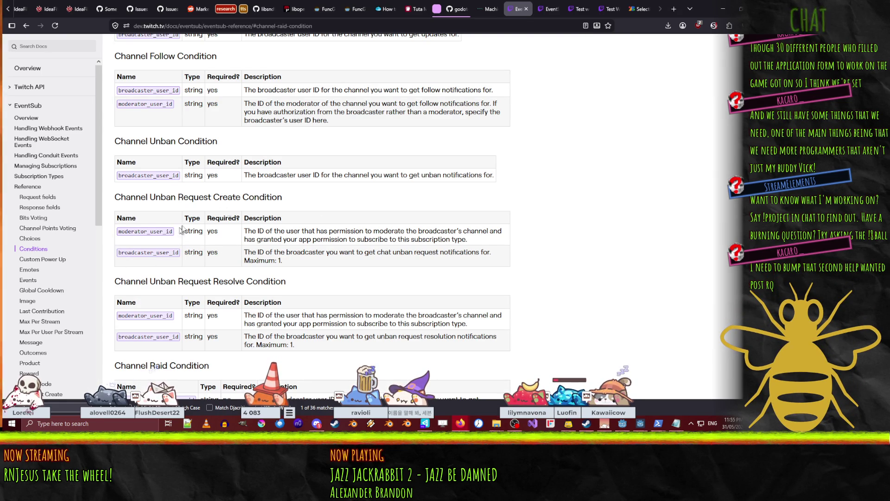
Step: Search the reference for 'channel.rfollow' and confirm Channel Follow requires moderator_user_id
scroll(352, 258, "up", 20)
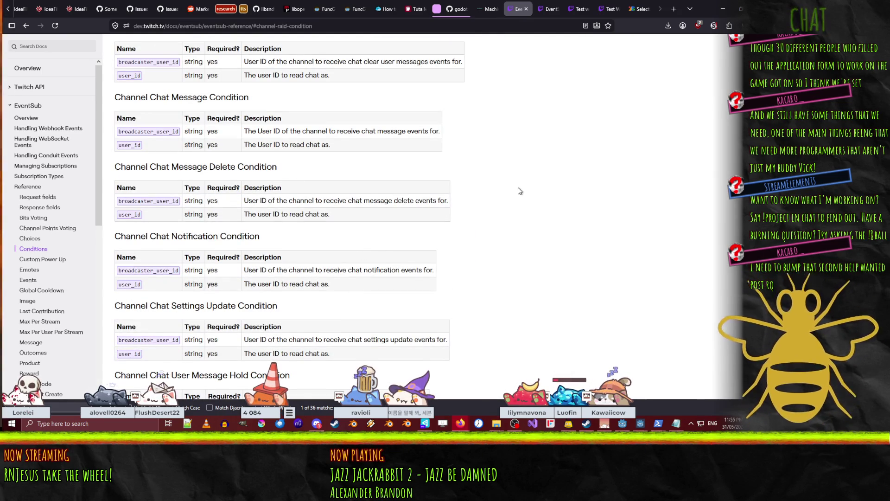
key("Home")
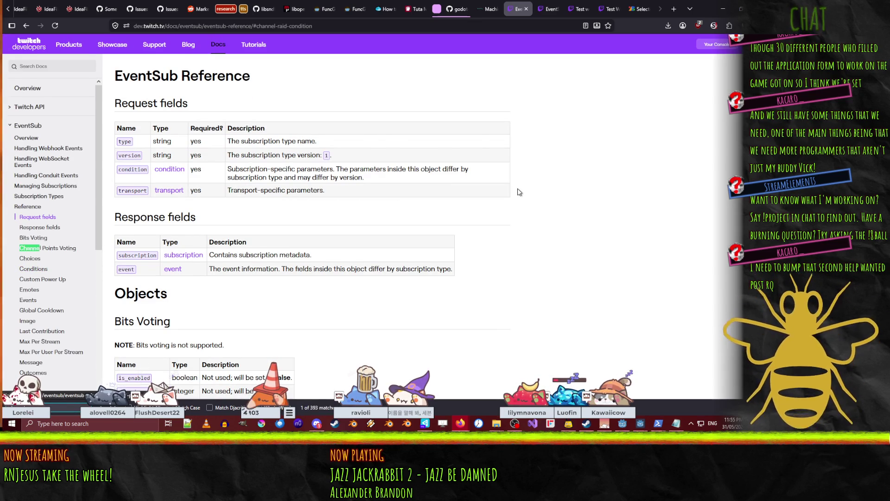
type("channel.r")
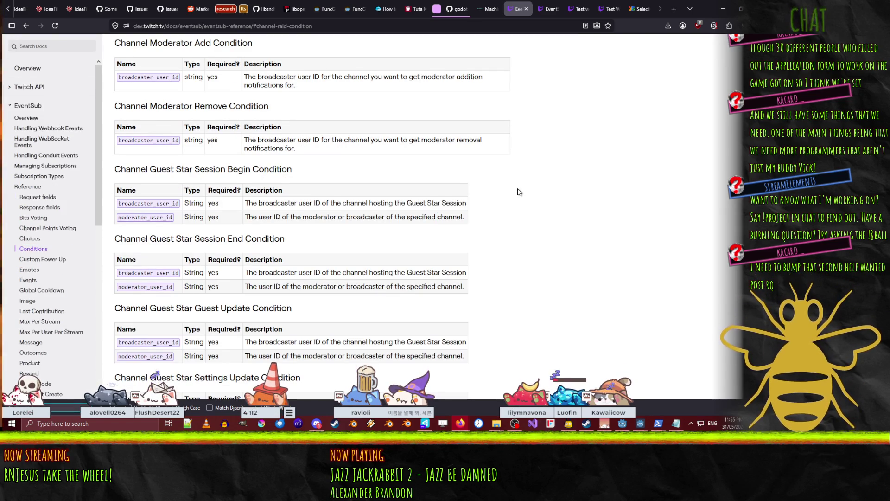
type("follow")
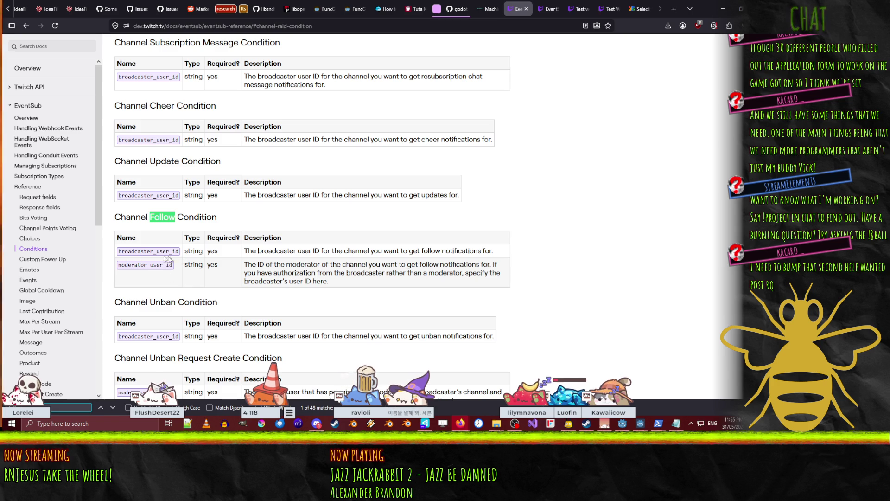
left_click_drag(117, 265, 151, 265)
left_click(150, 265)
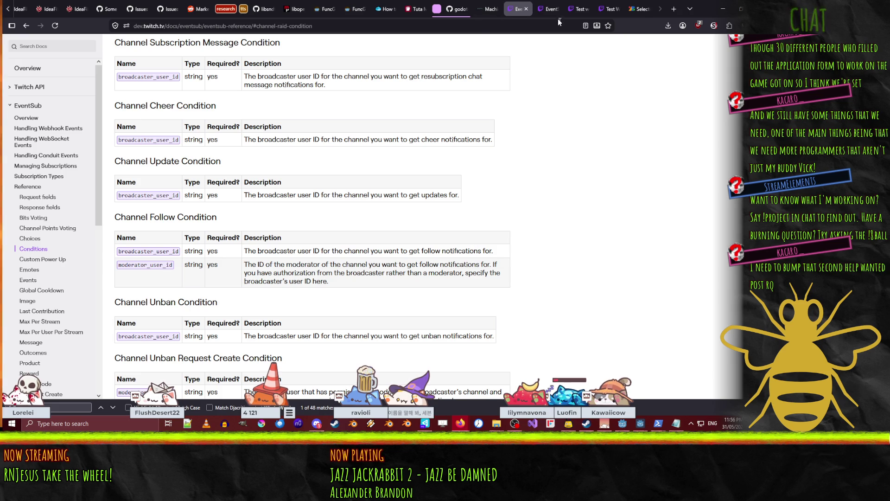
left_click(548, 10)
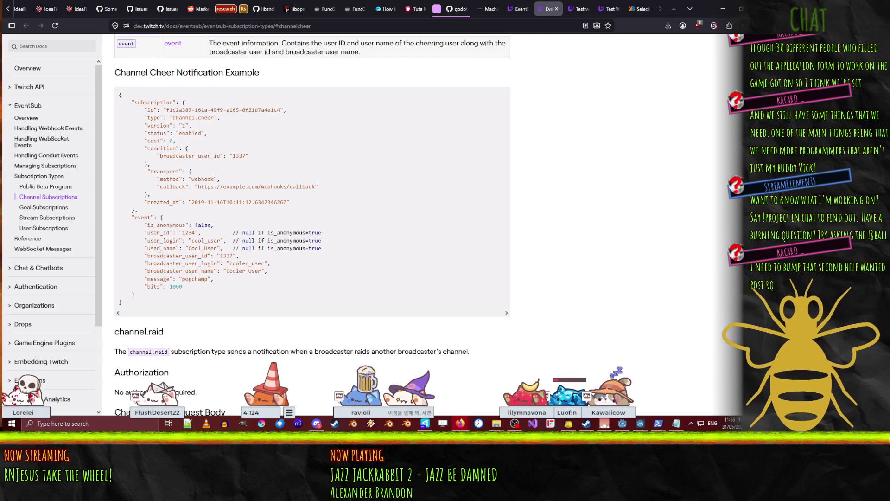
Step: Close the extra Subscription Types tab and navigate back to the subscription types table
left_click_drag(159, 249, 157, 241)
left_click(174, 252)
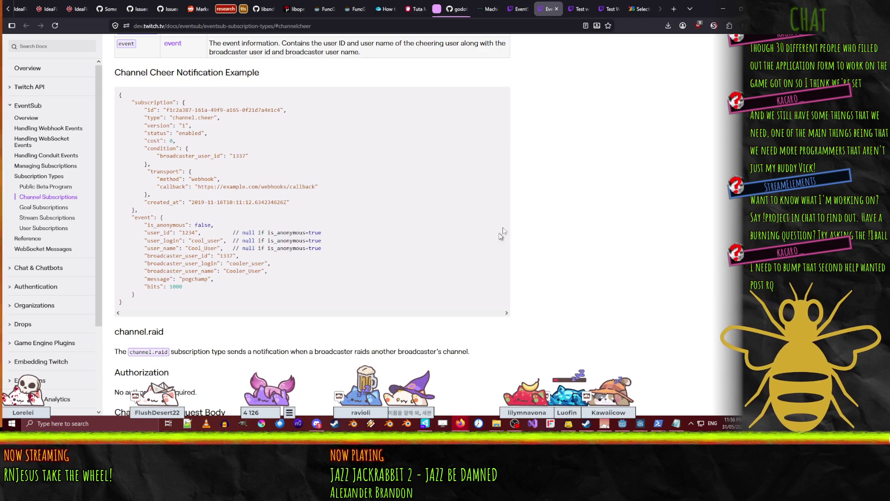
left_click(556, 10)
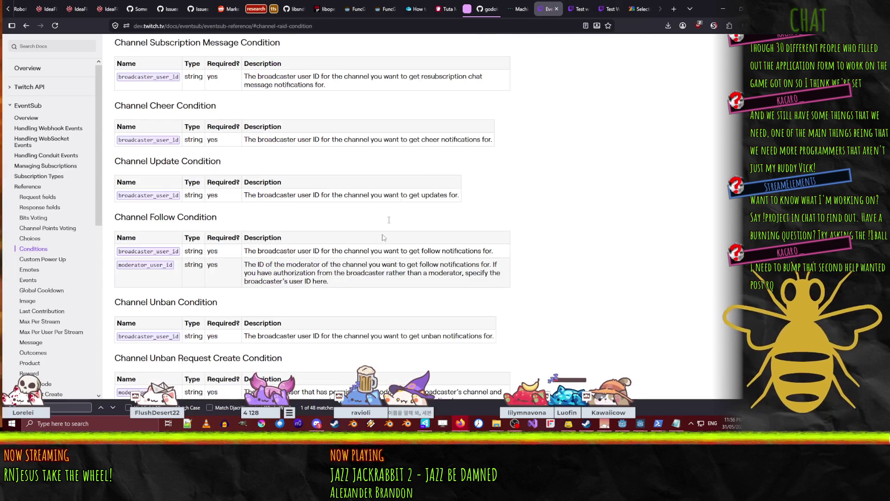
left_click(26, 26)
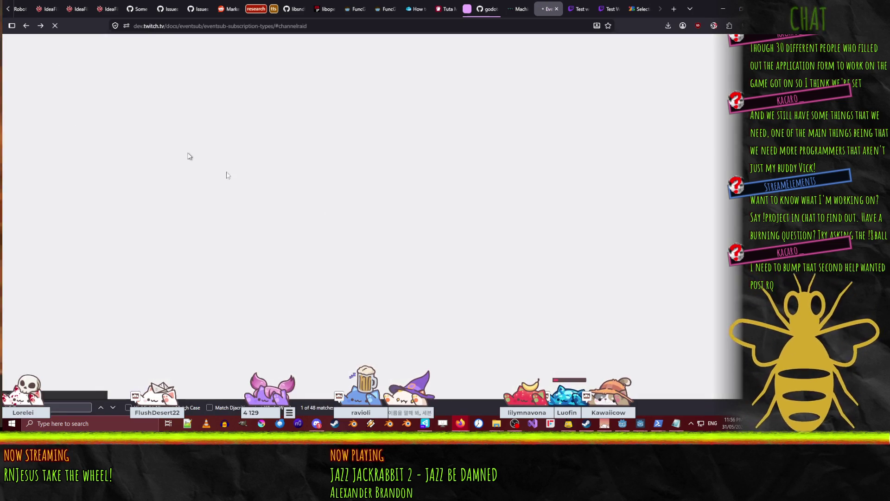
left_click(26, 26)
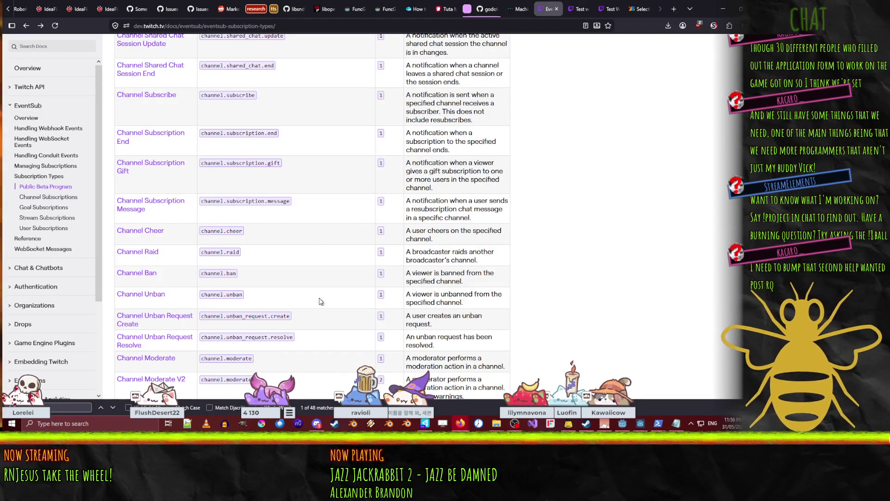
key("alt+Tab")
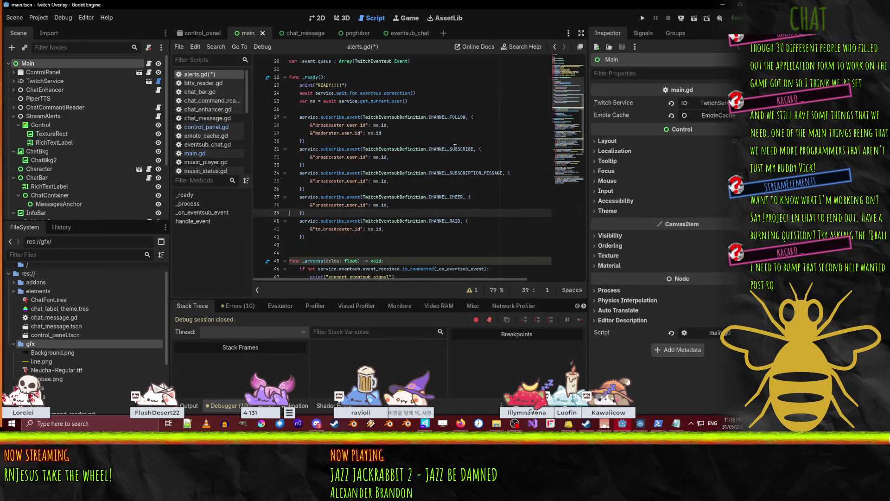
Step: Duplicate the CHANNEL_SUBSCRIPTION_MESSAGE subscribe block and rename the upper copy to CHANNEL_SUBSCRIPTION_GIFT
left_click(449, 116)
left_click(454, 149)
left_click(461, 172)
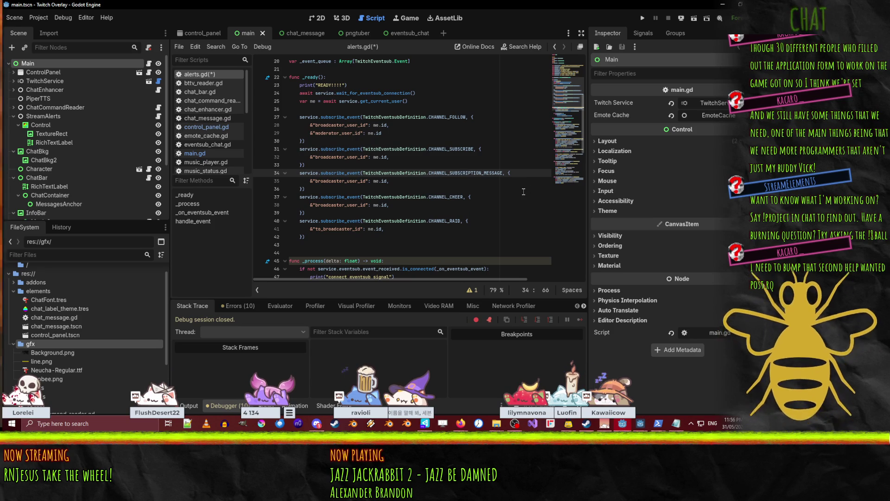
key("Home")
key("Home")
key("shift+Down")
key("shift+Down")
key("shift+Down")
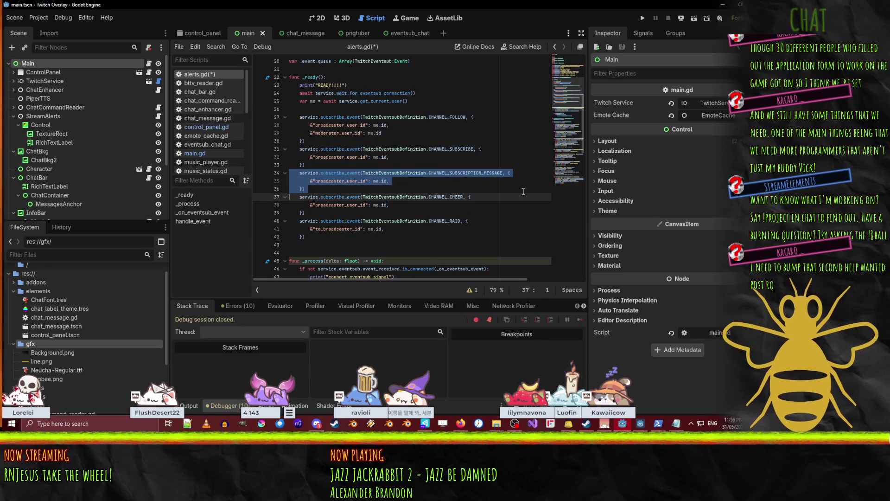
key("ctrl+c")
key("Up")
key("Up")
key("Up")
key("ctrl+v")
double_click(448, 173)
type("CHANNEL")
type("_GI")
type("FT")
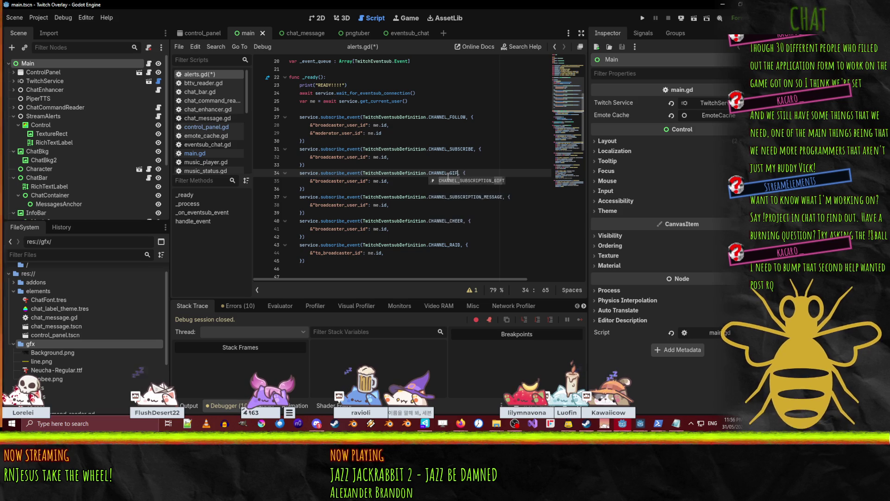
key("Return")
key("Down")
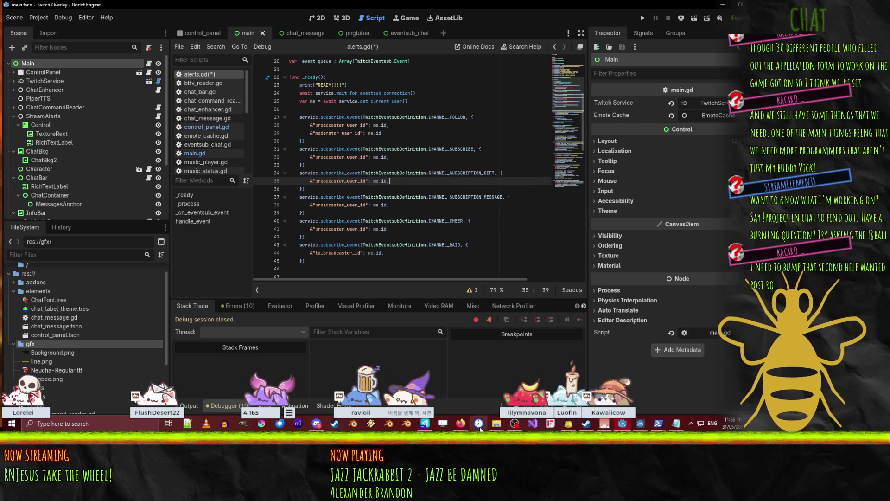
Step: Check the Channel Subscription Gift condition in the Twitch docs, then save alerts.gd
left_click(463, 426)
left_click(457, 385)
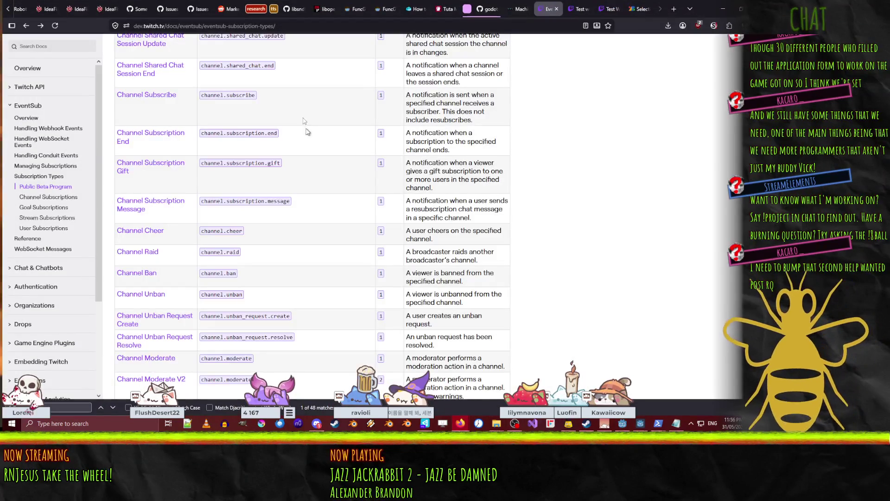
left_click(150, 162)
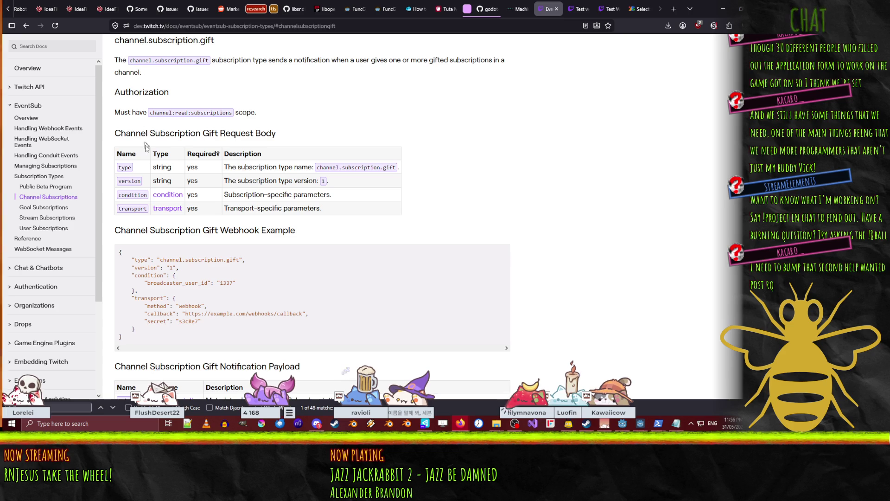
left_click(168, 196)
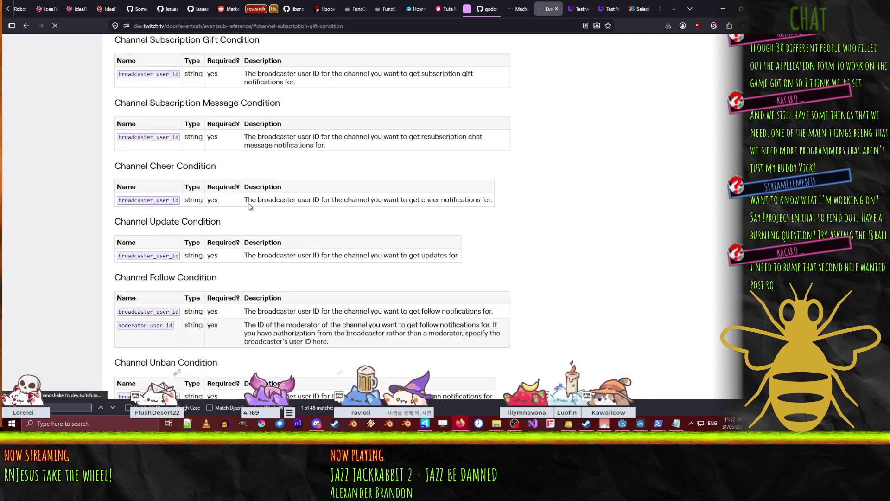
left_click(25, 23)
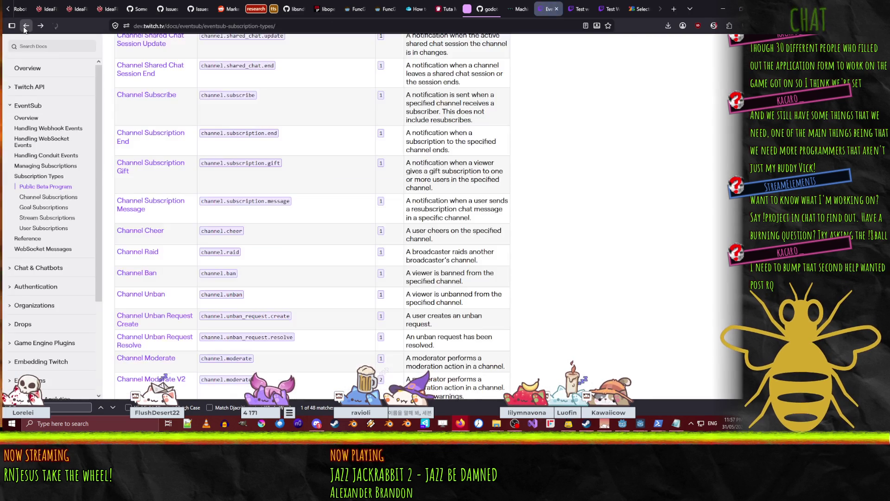
left_click(722, 9)
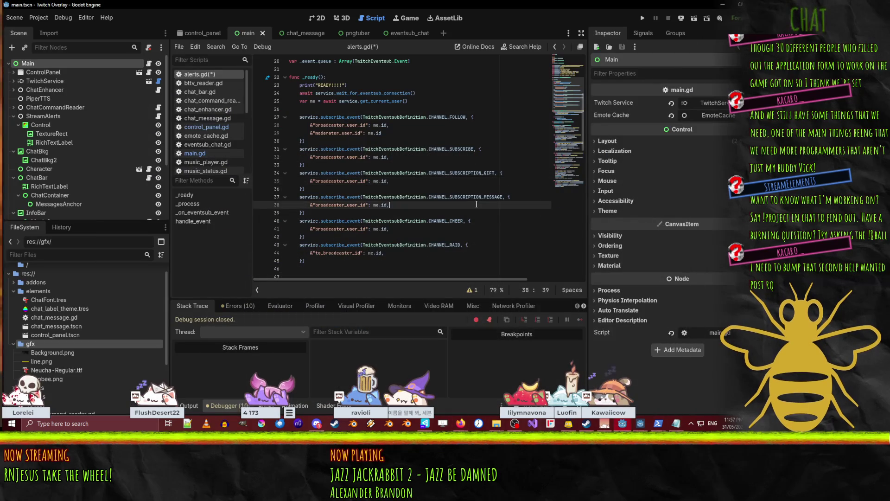
key("ctrl+s")
Step: Scroll through alerts.gd's event handling down to the raid branch and back, then show the 2D scene
left_click(345, 181)
scroll(463, 197, "down", 7)
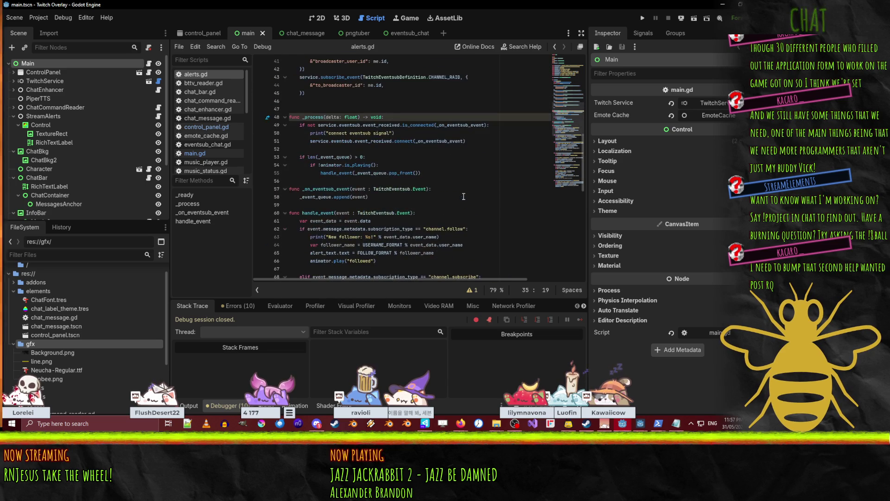
left_click(446, 175)
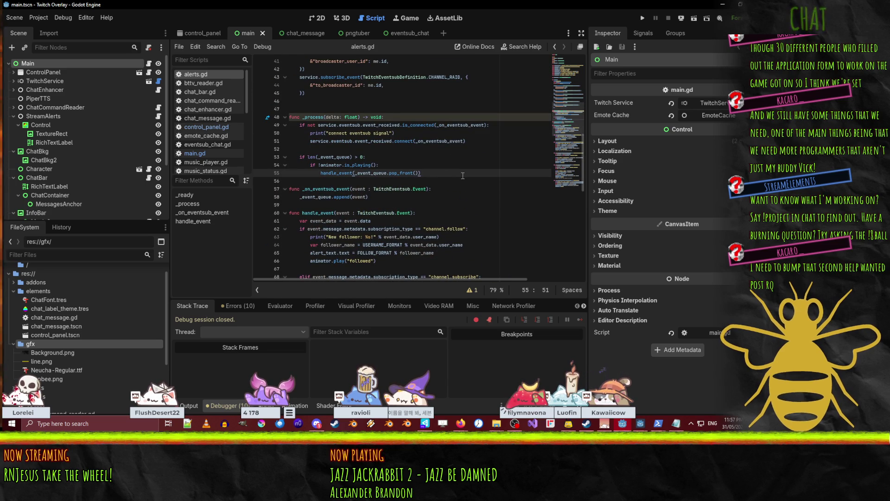
scroll(462, 176, "down", 1)
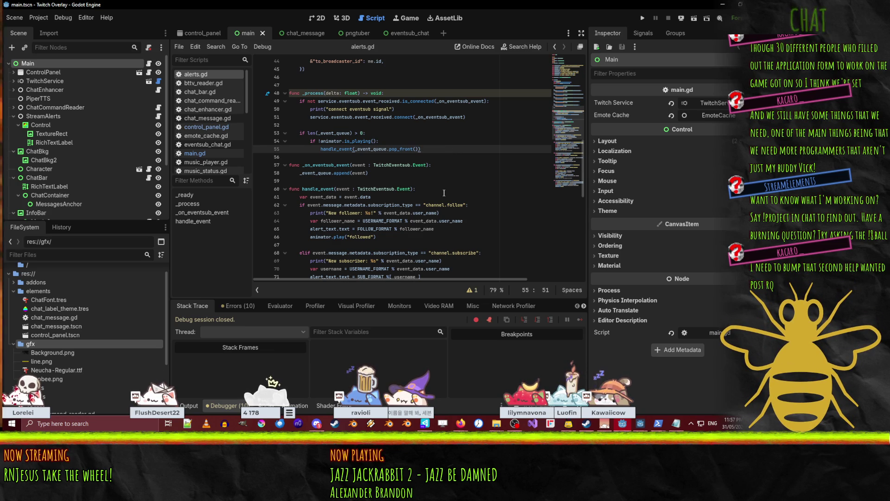
scroll(435, 162, "down", 2)
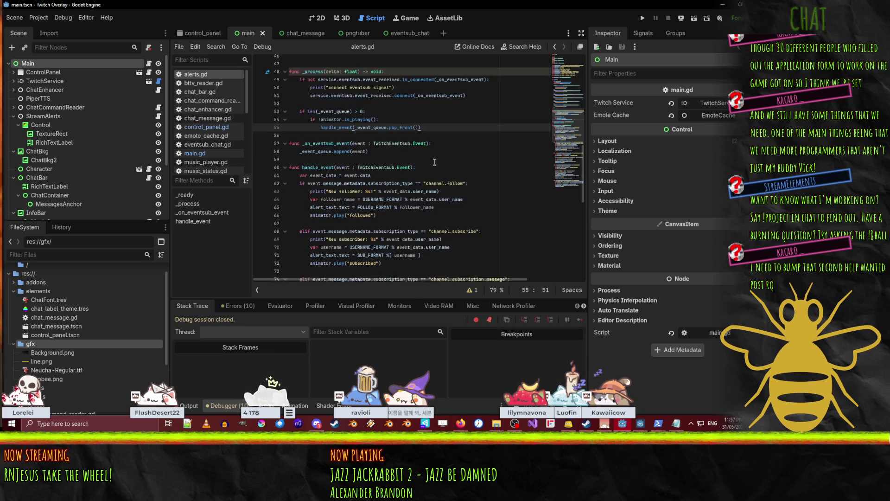
left_click(312, 139)
scroll(350, 123, "down", 5)
scroll(350, 123, "down", 7)
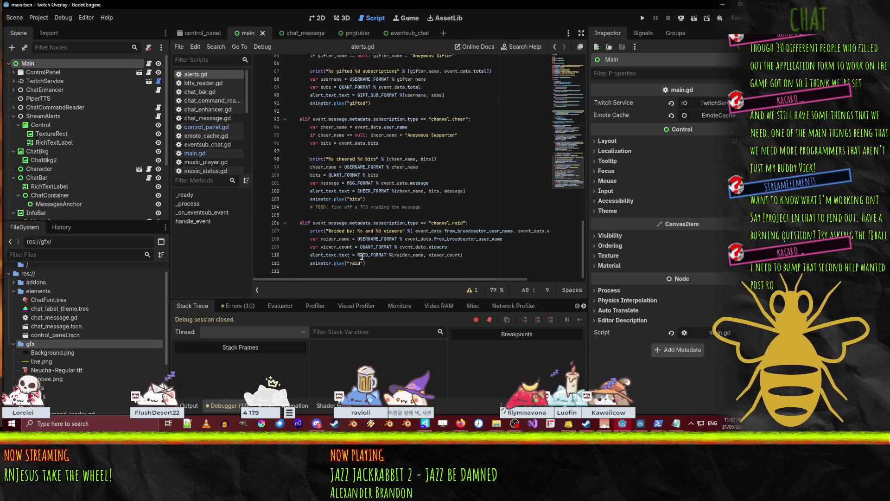
left_click(398, 271)
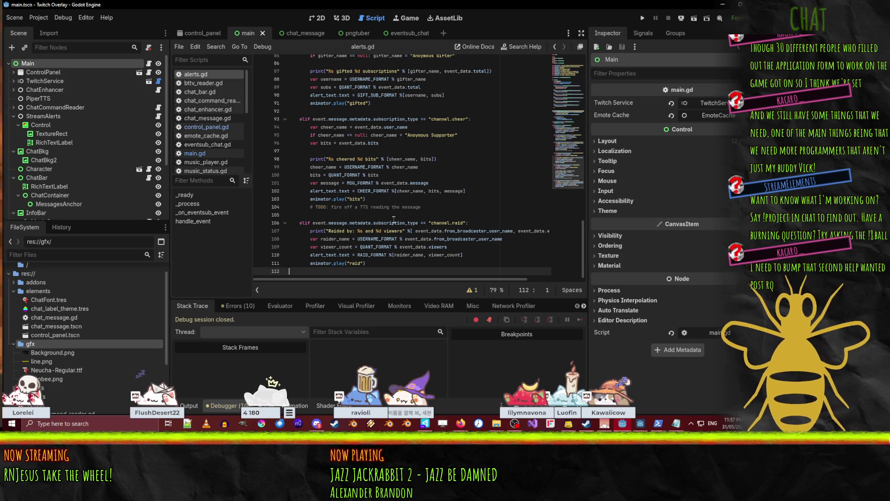
scroll(408, 211, "up", 7)
scroll(406, 219, "up", 6)
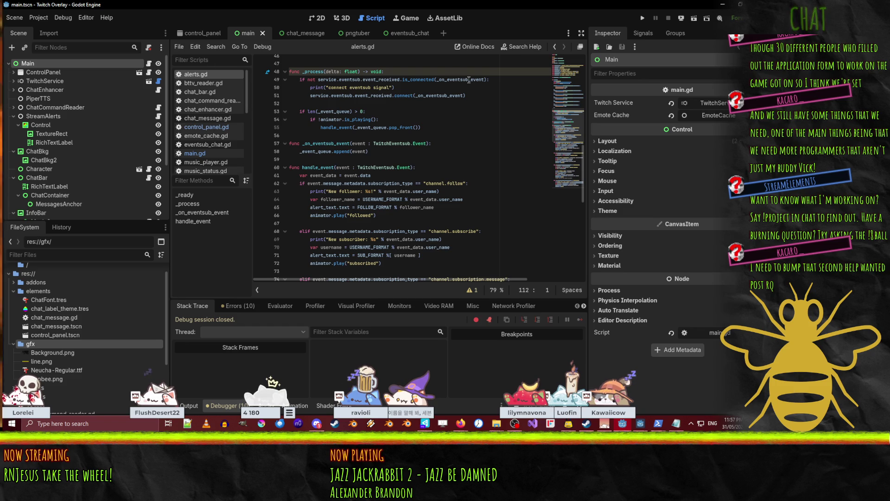
left_click(318, 17)
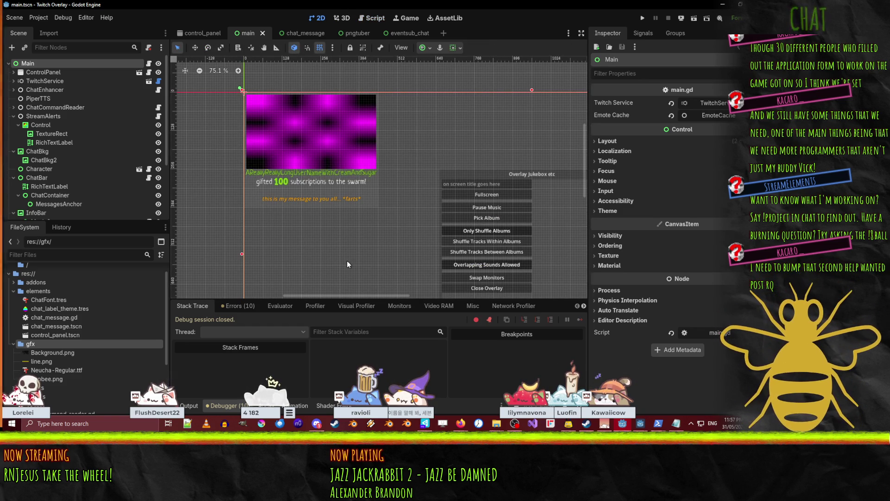
Step: Add an AnimationPlayer child node to StreamAlerts via the 'anim' node search
right_click(35, 116)
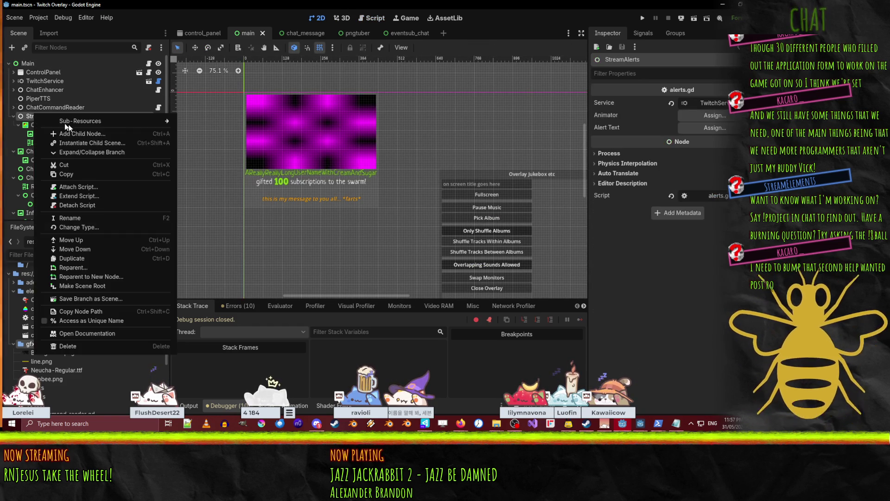
left_click(107, 134)
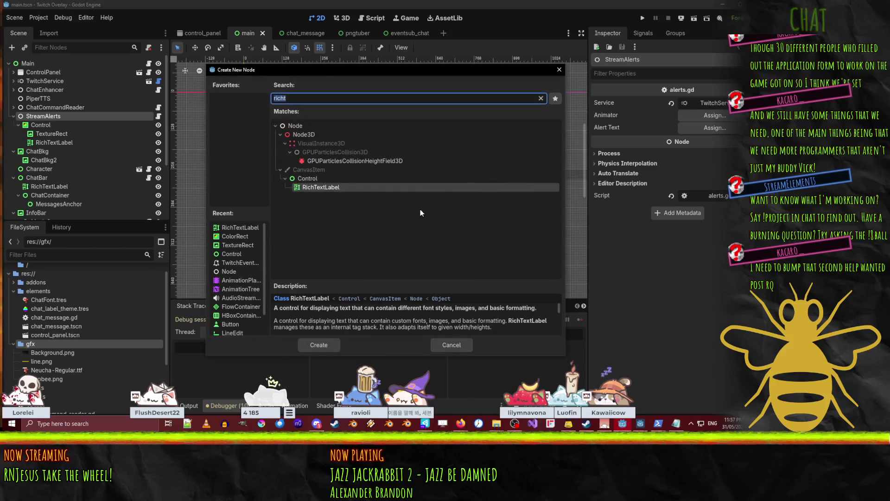
type("aanim")
key("Home")
key("Delete")
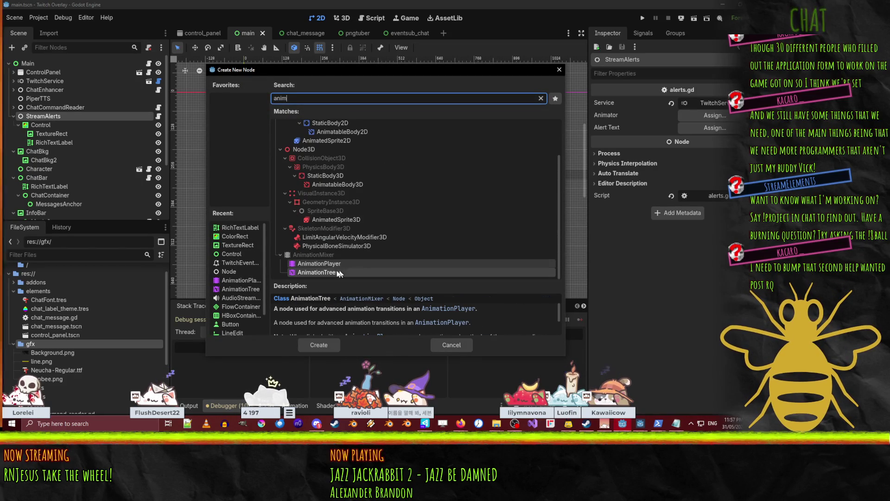
double_click(344, 264)
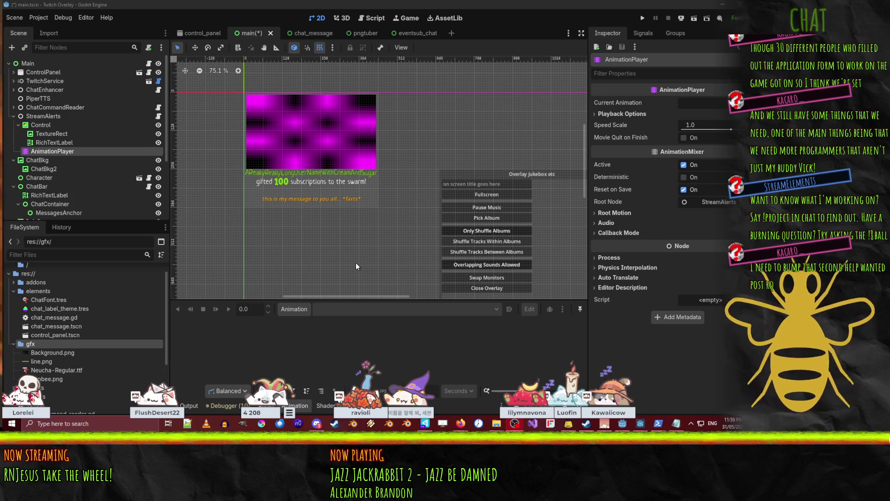
Step: Move AnimationPlayer above Control and create a 5-second animation named 'follow'
left_click_drag(52, 152, 46, 122)
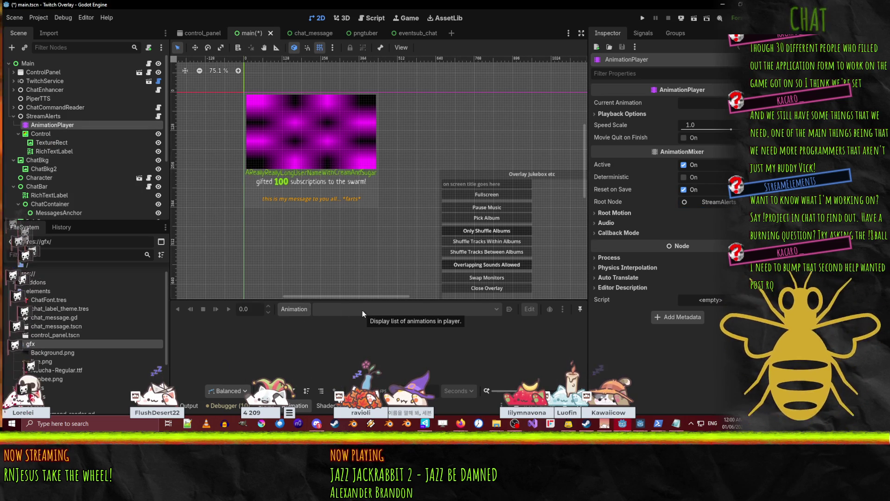
left_click(289, 308)
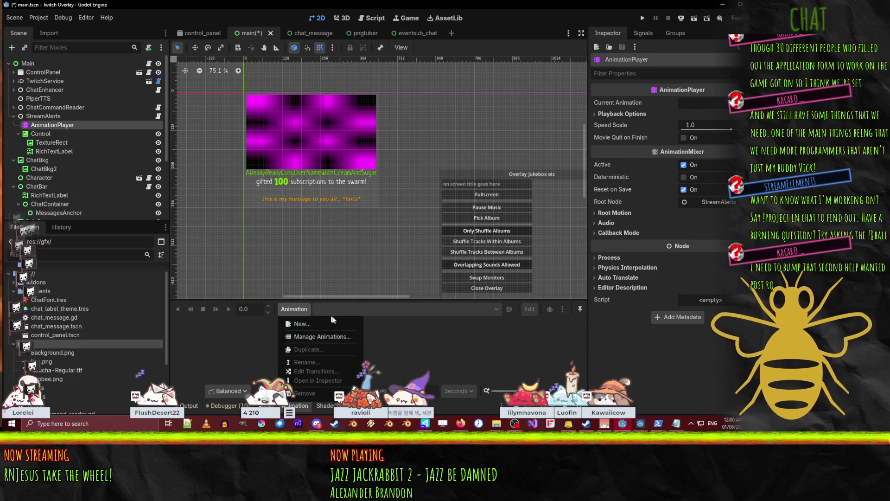
left_click(319, 323)
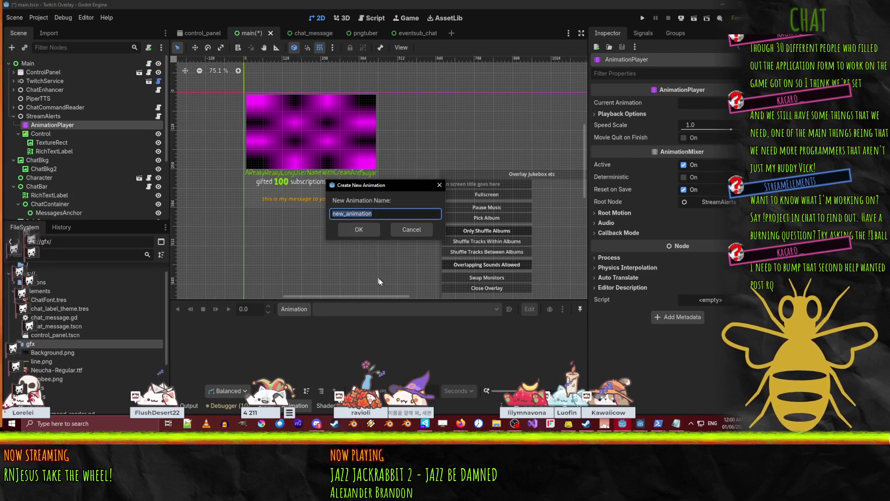
type("follow")
key("Return")
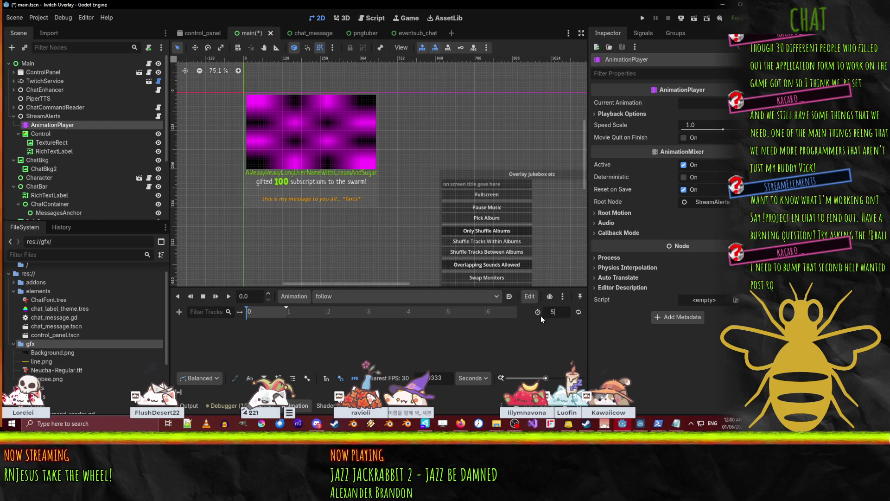
type("5")
key("Return")
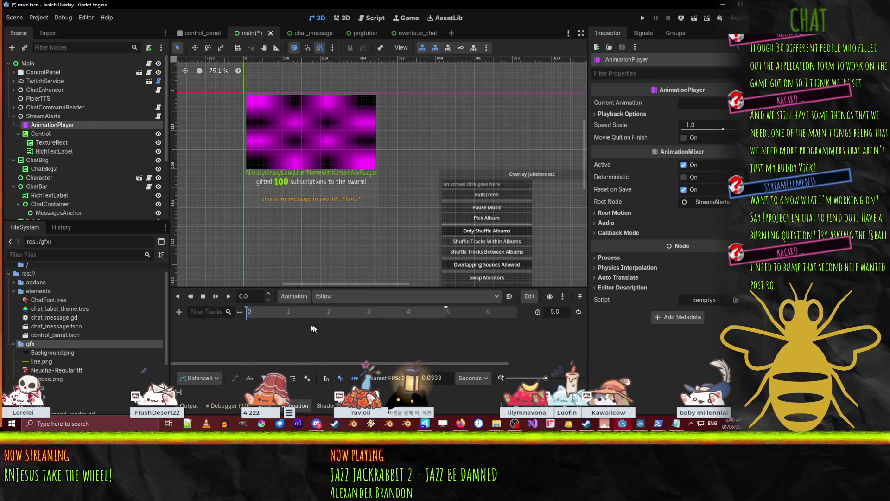
Step: Make the TextureRect's Modulate transparent and keyframe it at 0 seconds
left_click(52, 143)
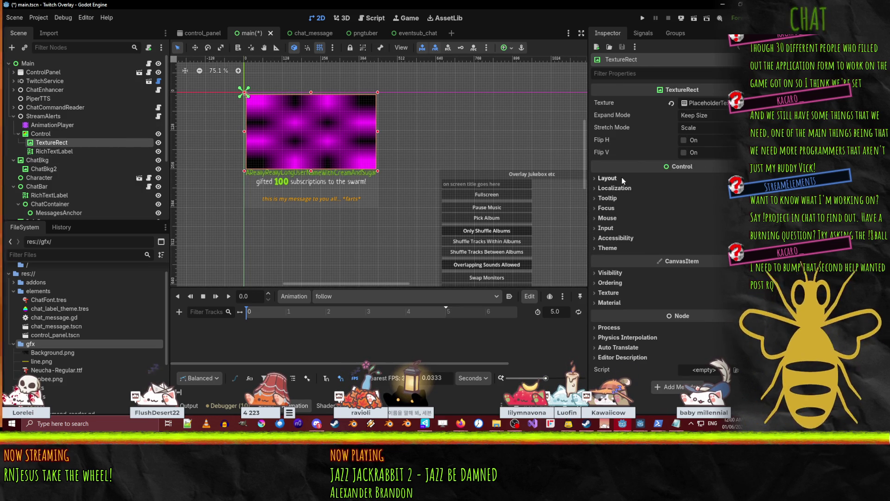
left_click(610, 273)
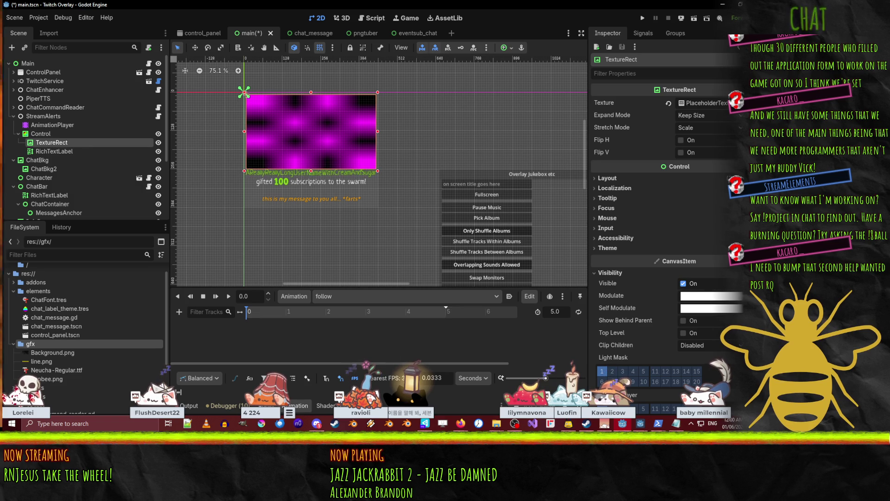
left_click(712, 296)
left_click_drag(726, 235, 669, 240)
left_click(604, 300)
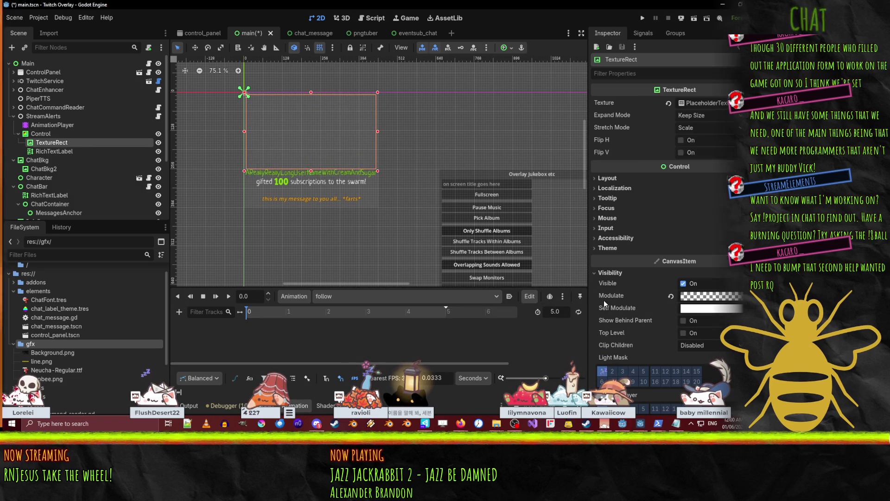
left_click(737, 295)
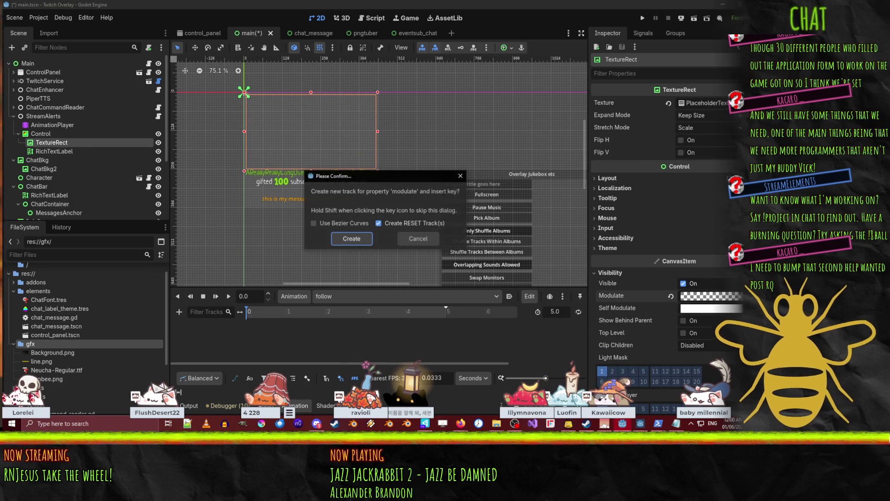
left_click(355, 238)
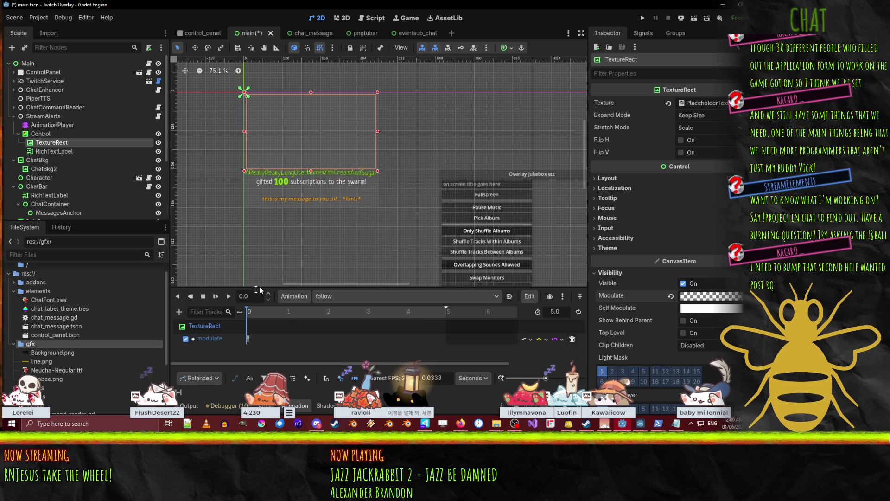
Step: Key the TextureRect's fully opaque Modulate at 1 second and preview the fade-in
left_click_drag(291, 317, 288, 317)
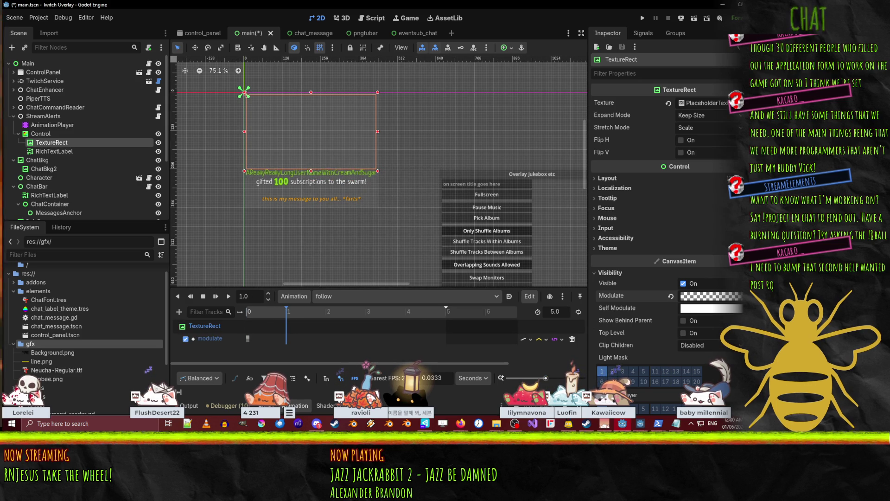
left_click(671, 296)
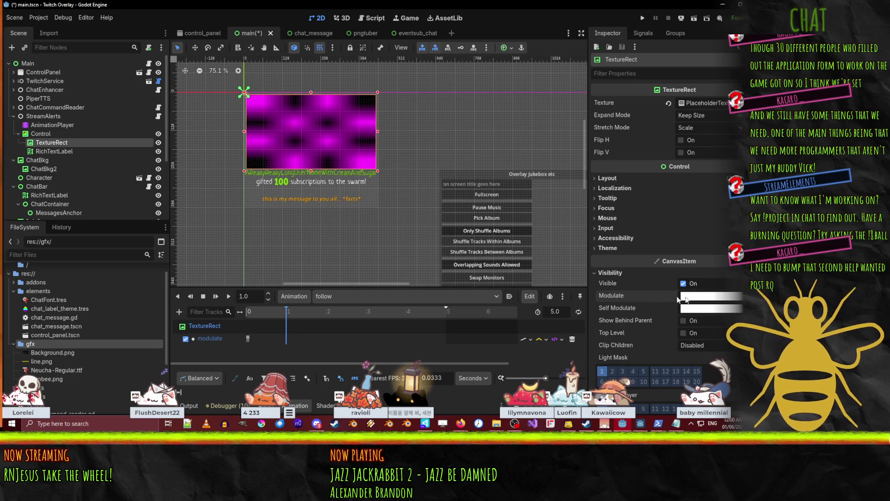
left_click(248, 312)
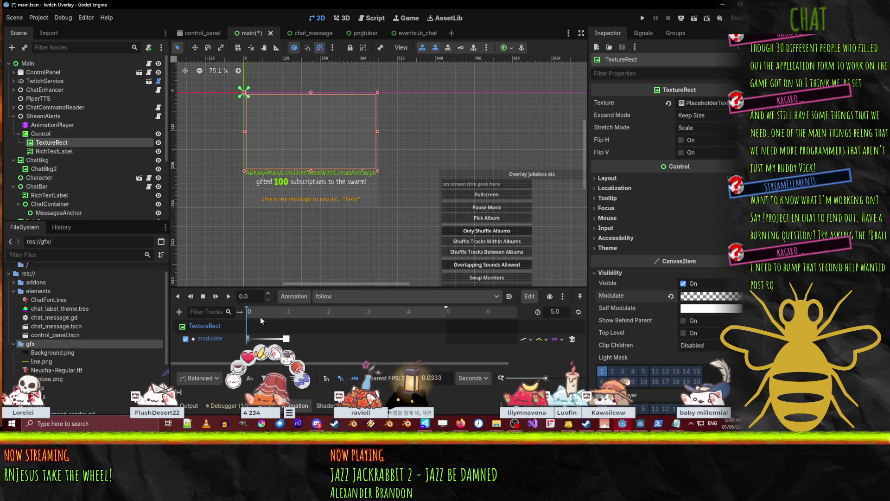
left_click(228, 296)
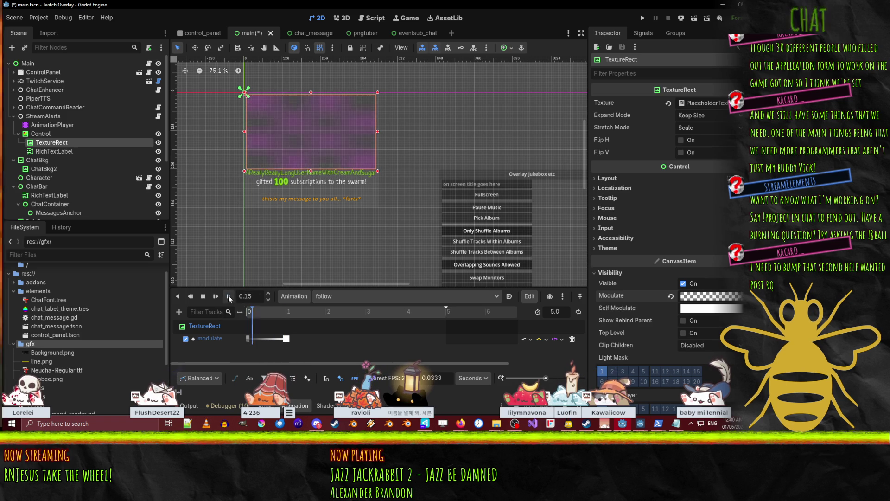
left_click(203, 297)
left_click(203, 297)
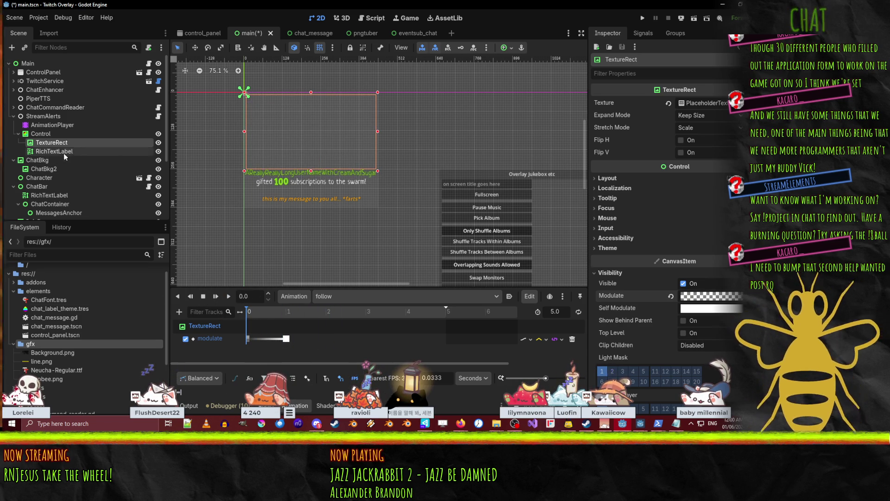
left_click(54, 151)
scroll(683, 269, "down", 15)
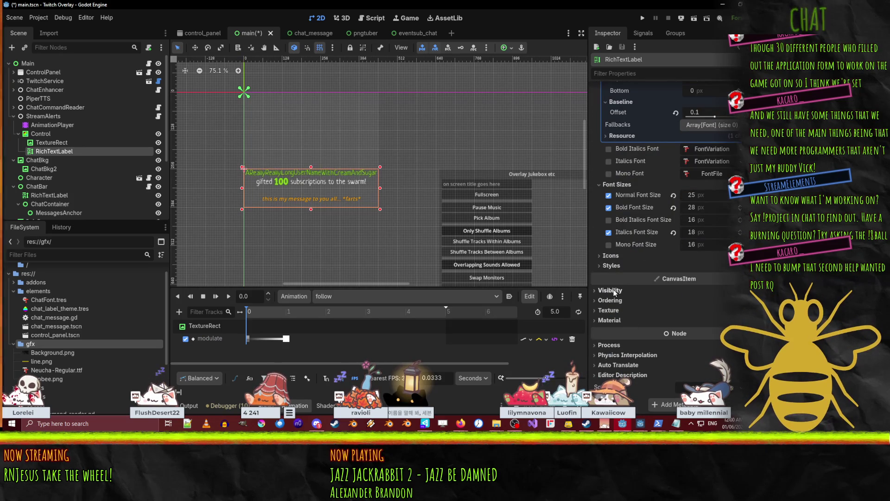
Step: Add a RichTextLabel Modulate track with an opaque key and shift the TextureRect key to 1 second
left_click(685, 290)
left_click(737, 313)
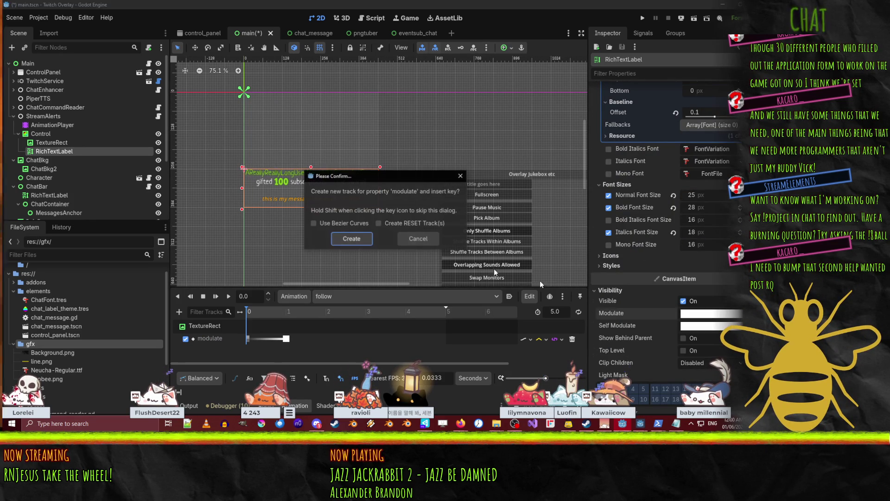
left_click(350, 239)
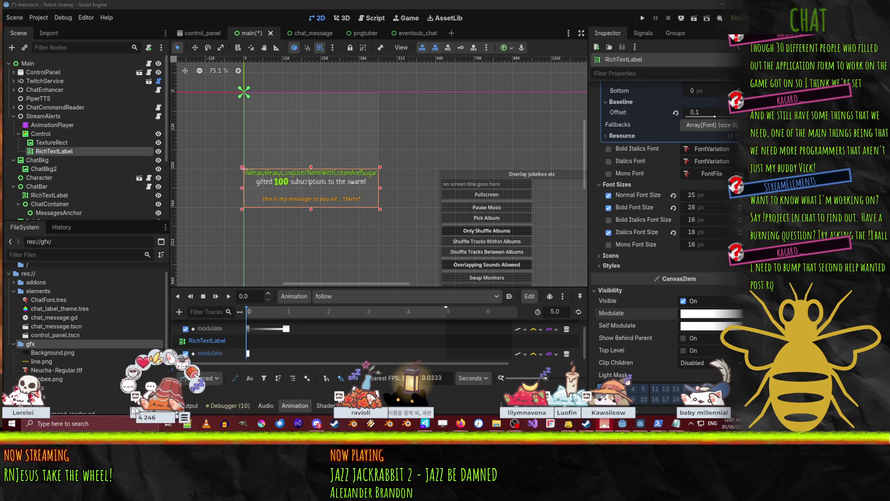
left_click_drag(248, 354, 286, 354)
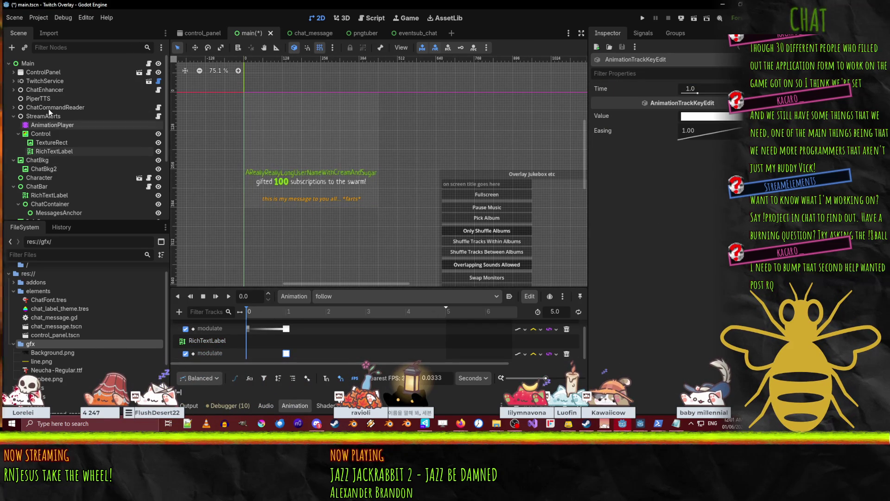
Step: Key the label's transparent Modulate at 0 seconds and move its opaque key to about 2 seconds
left_click(54, 152)
scroll(624, 263, "down", 5)
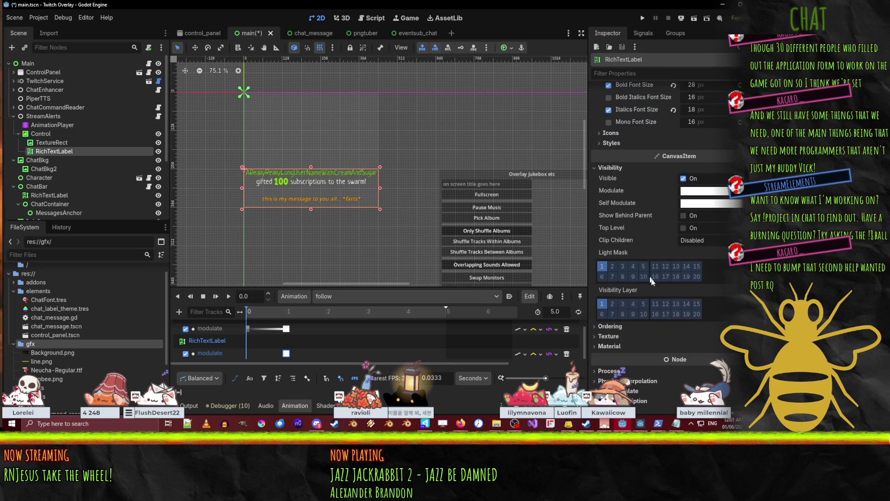
left_click(710, 190)
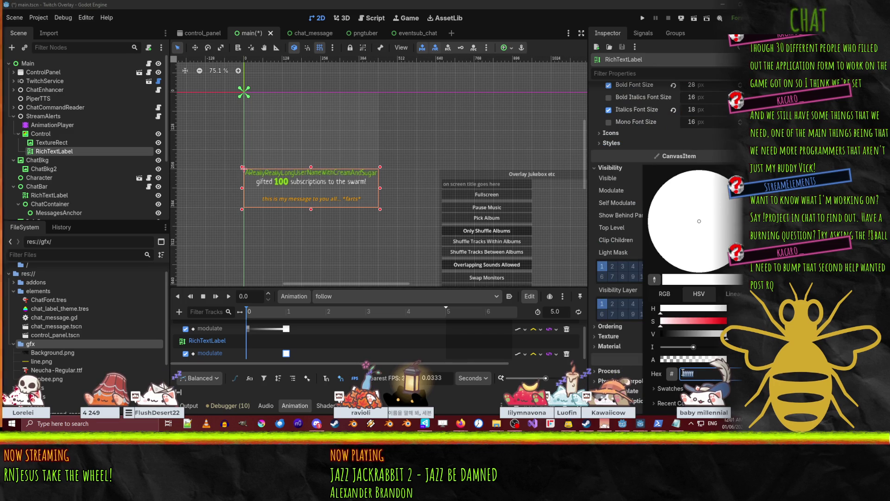
left_click_drag(726, 359, 593, 365)
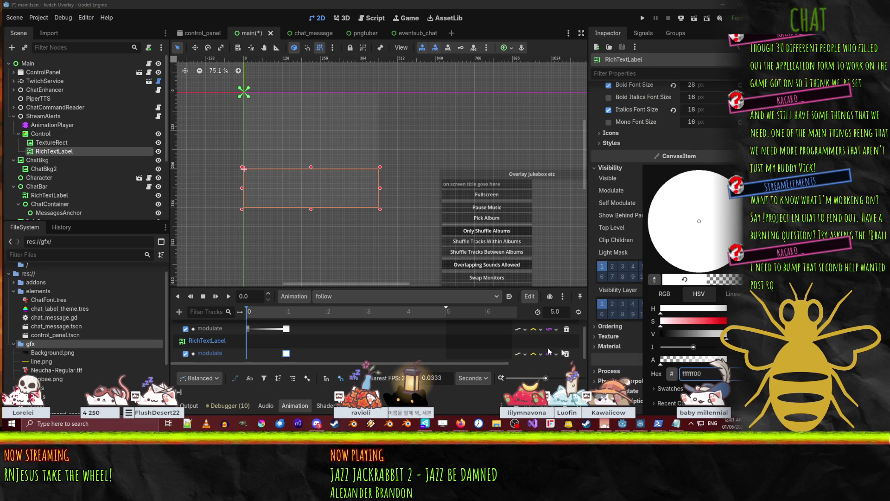
left_click(630, 353)
left_click(737, 190)
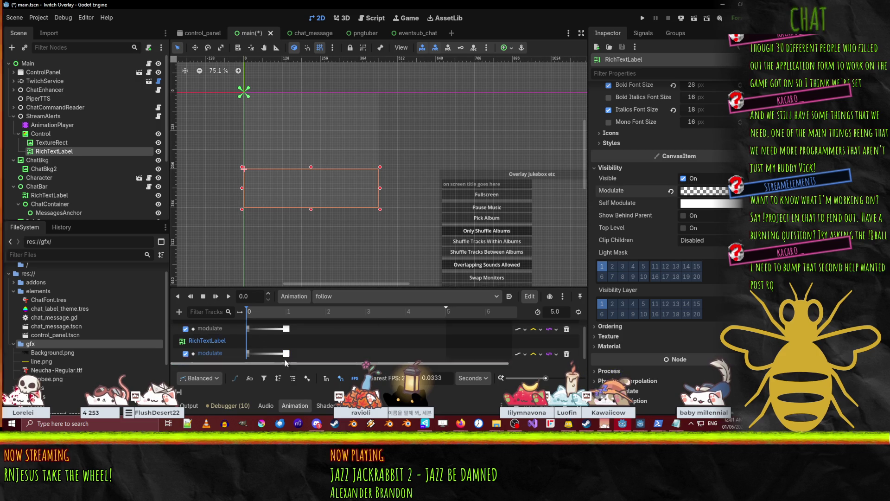
left_click_drag(286, 353, 326, 357)
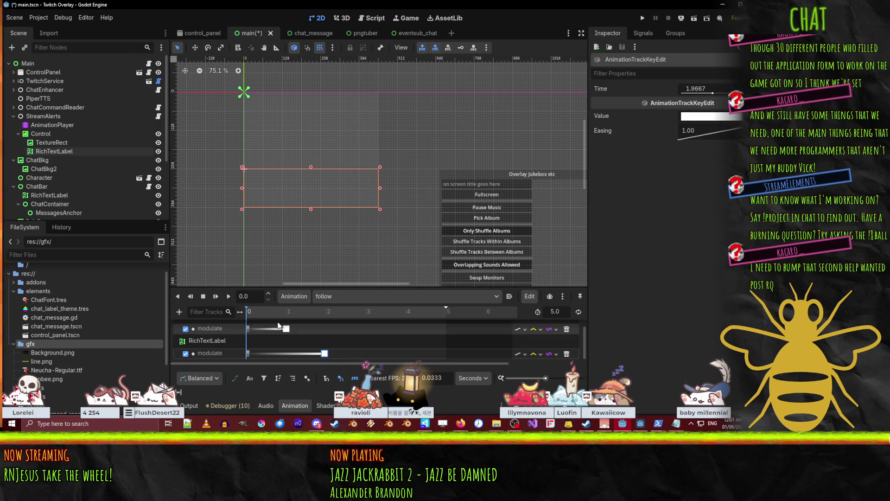
Step: Preview the follow animation, nudge the text's start key, and set the timeline snap step to 0.25
left_click(228, 296)
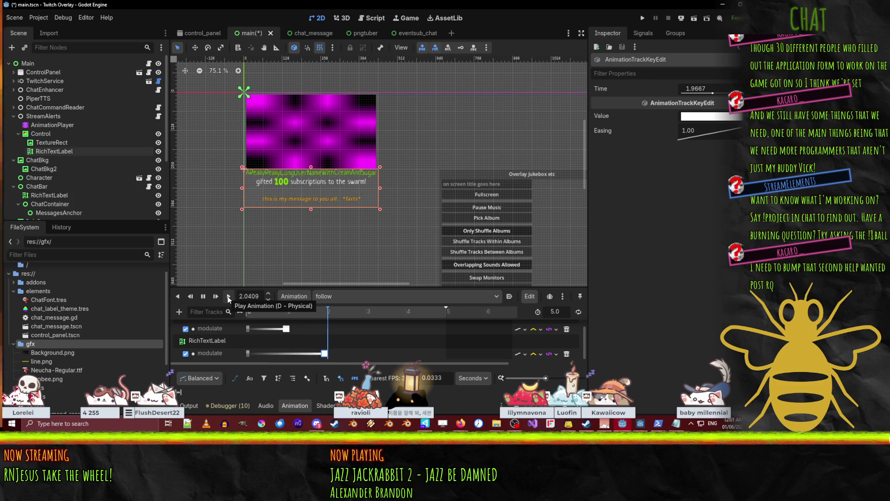
left_click(203, 297)
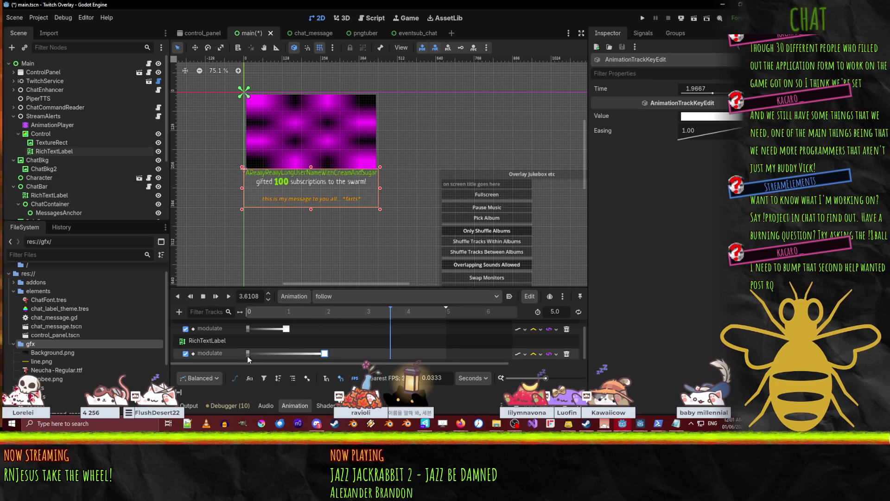
left_click_drag(248, 355, 267, 355)
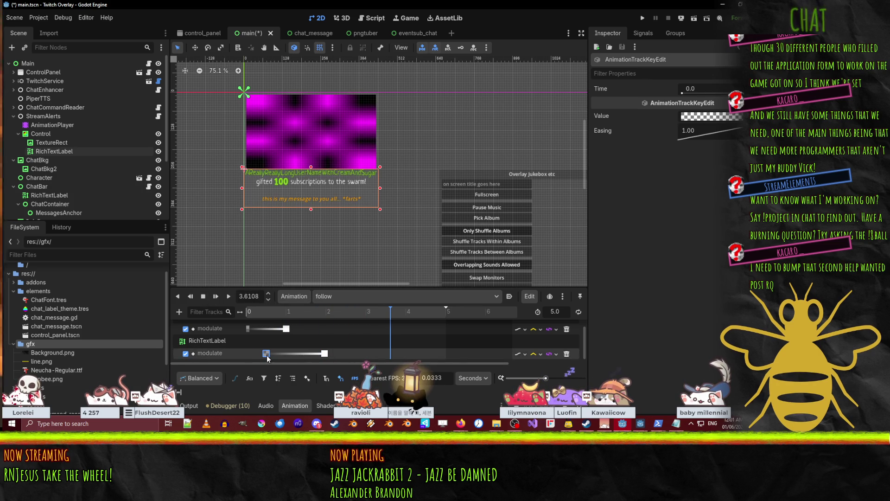
left_click(444, 378)
type("0.25")
key("Return")
Step: Snap the text's fade keys to 0.5 and 2.0 seconds, then replay the animation
left_click_drag(264, 355, 267, 355)
left_click(287, 329)
left_click_drag(334, 359, 327, 358)
left_click_drag(284, 310, 230, 312)
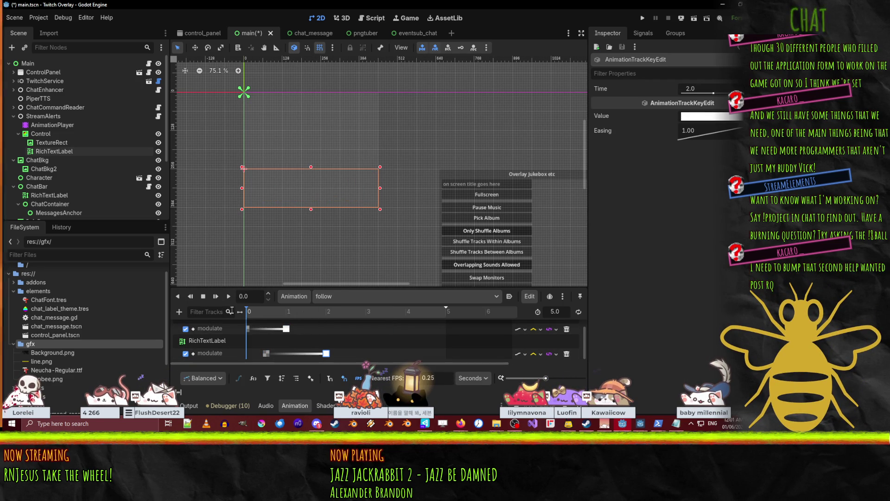
left_click(229, 297)
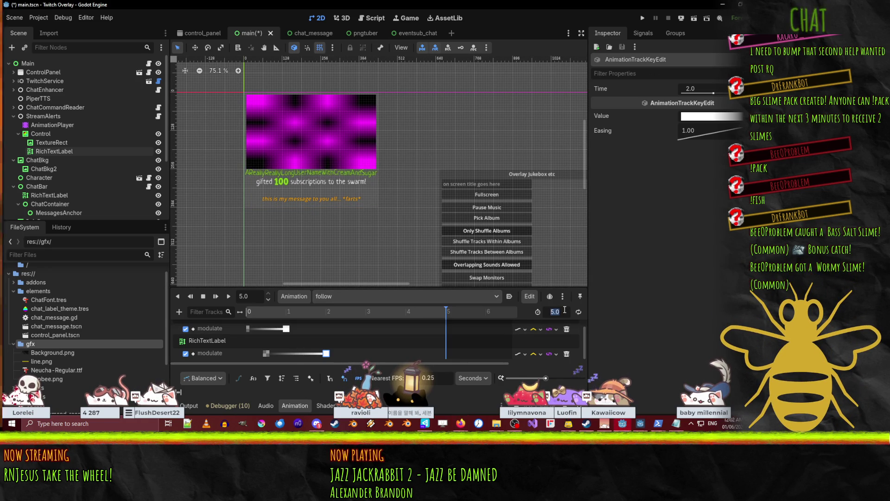
Step: Set the follow animation length to 7 seconds and key both modulate tracks at 5 seconds
type("8")
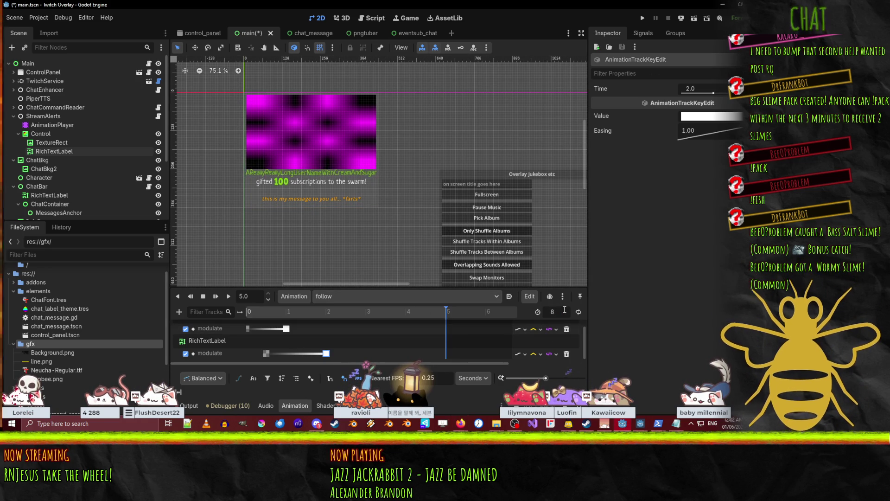
key("BackSpace")
type("7")
key("Return")
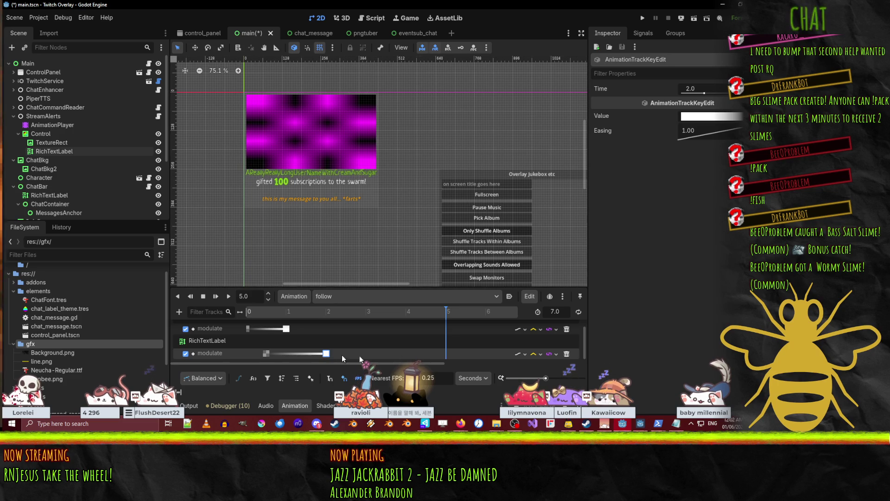
key("ctrl+d")
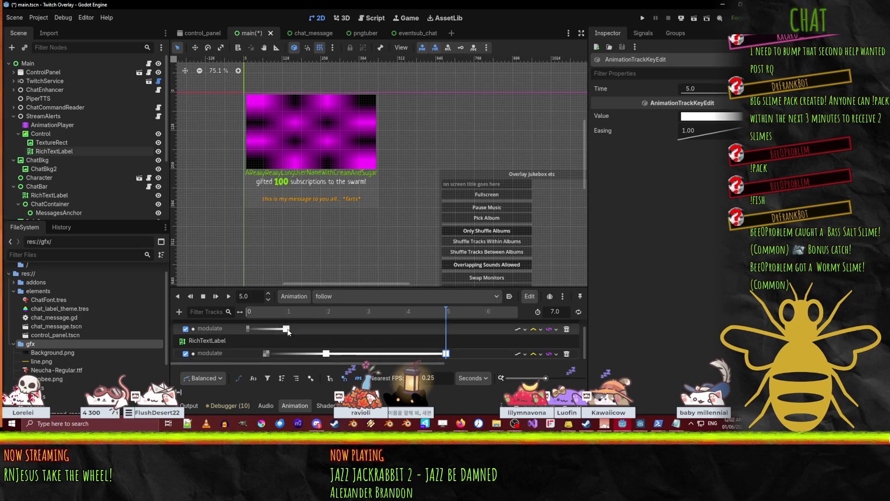
key("ctrl+shift+d")
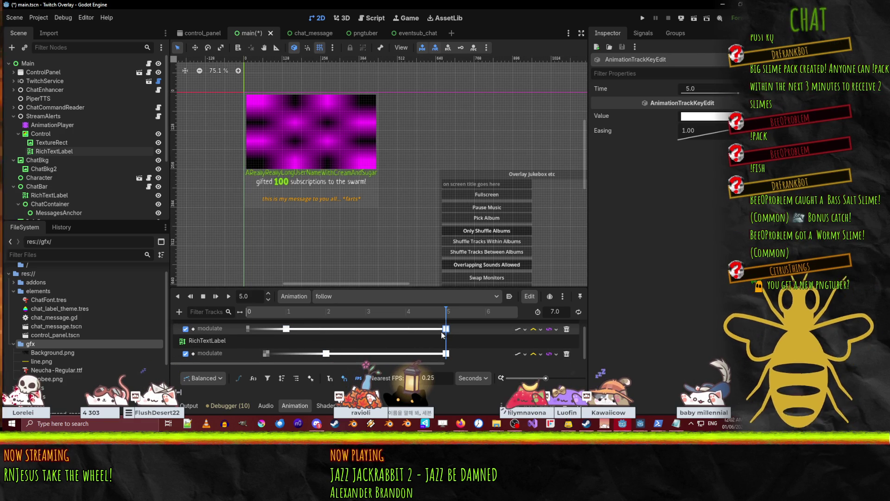
Step: Play from 5 seconds to the 7-second end and check the background's keys at 0 and 6.97 seconds
key("d")
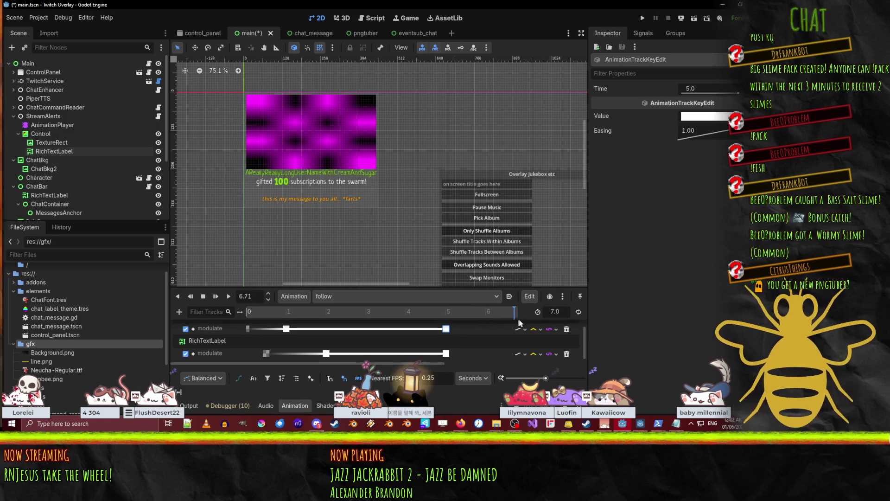
scroll(482, 334, "right", 3)
left_click(402, 317)
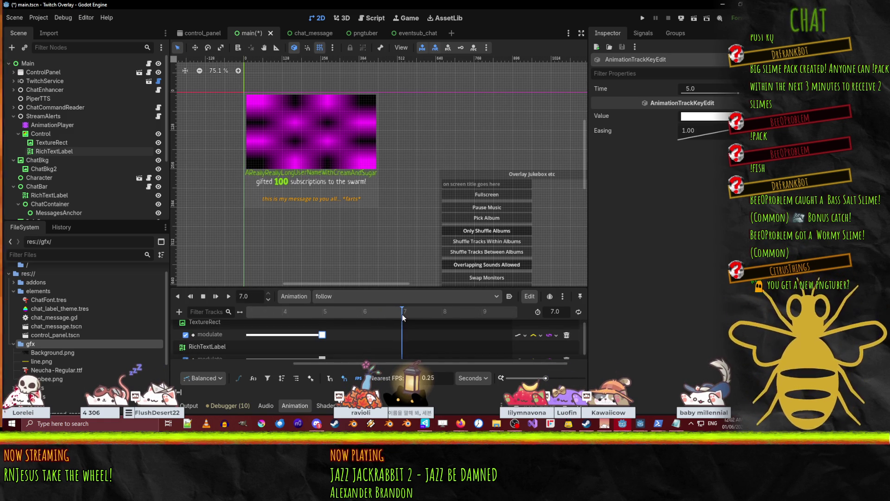
scroll(303, 321, "left", 3)
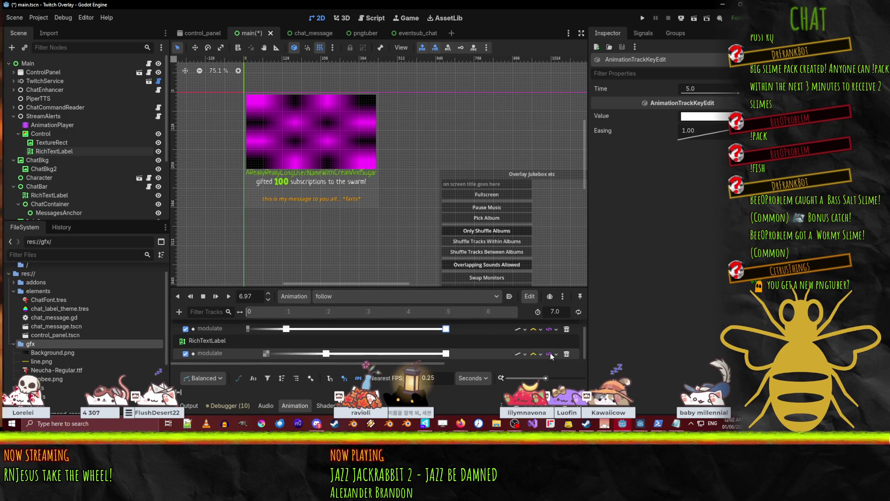
scroll(288, 335, "up", 2)
left_click(248, 333)
scroll(353, 335, "right", 3)
left_click(382, 334)
scroll(330, 338, "left", 3)
scroll(288, 354, "down", 1)
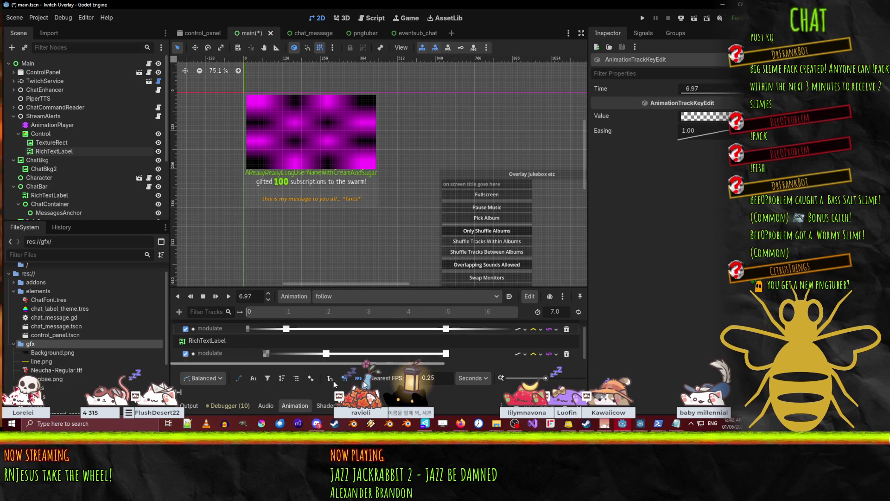
Step: Check the text's 0.5 and 6.97-second keys, then play the animation from the start
left_click(266, 353)
scroll(306, 350, "up", 1)
scroll(319, 342, "right", 3)
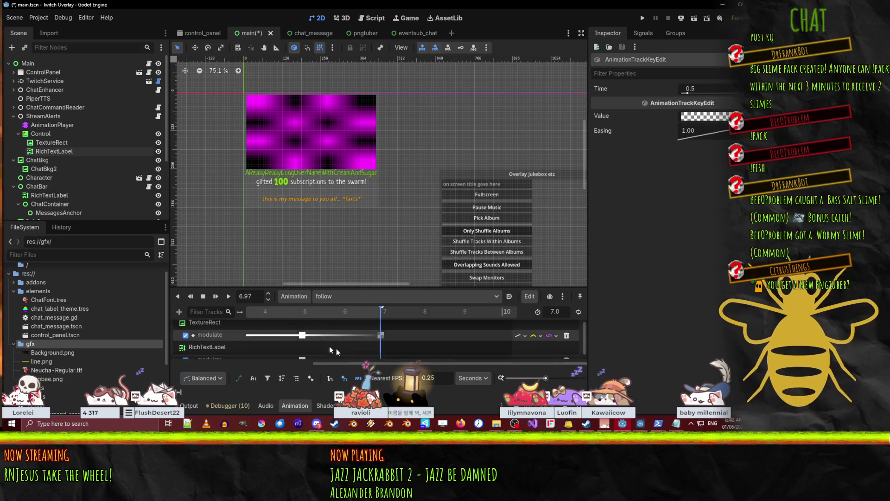
scroll(367, 341, "down", 1)
scroll(414, 353, "left", 2)
left_click(443, 353)
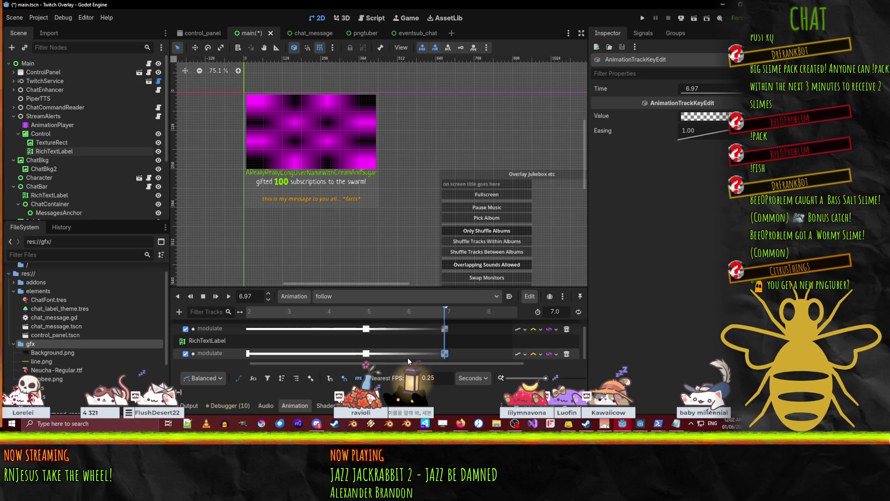
left_click(228, 297)
left_click(229, 296)
scroll(251, 325, "left", 2)
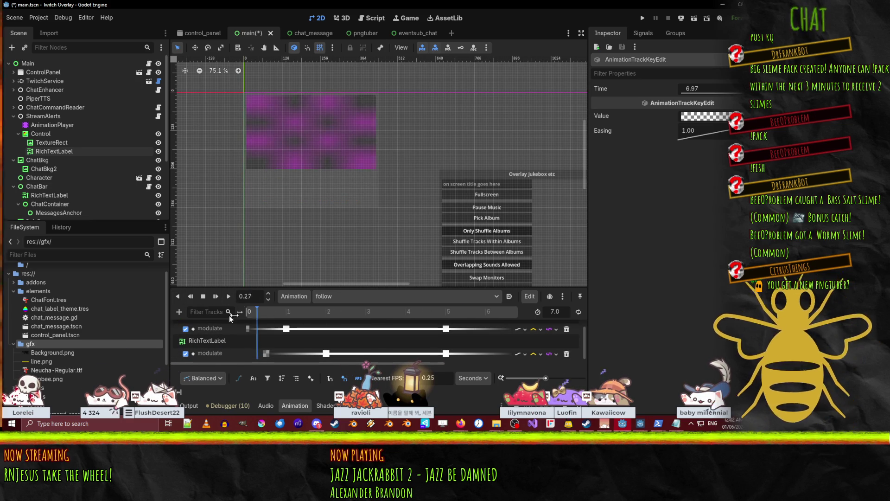
left_click(226, 297)
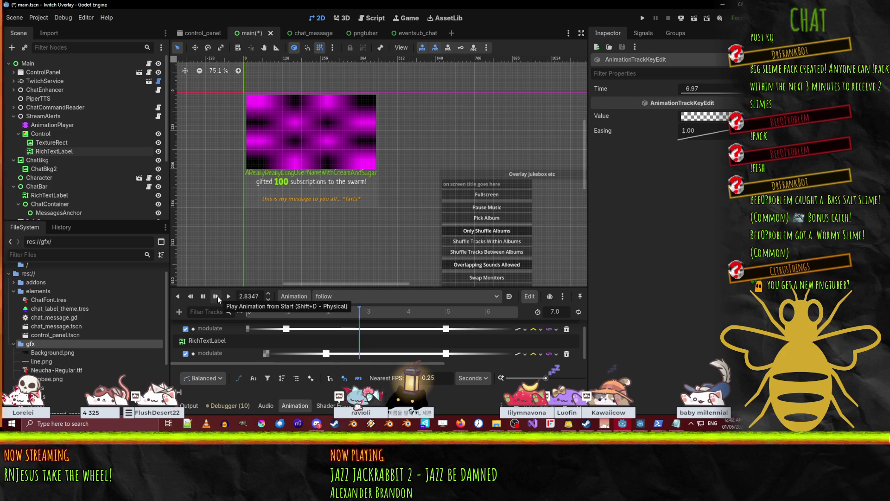
left_click_drag(310, 282, 311, 270)
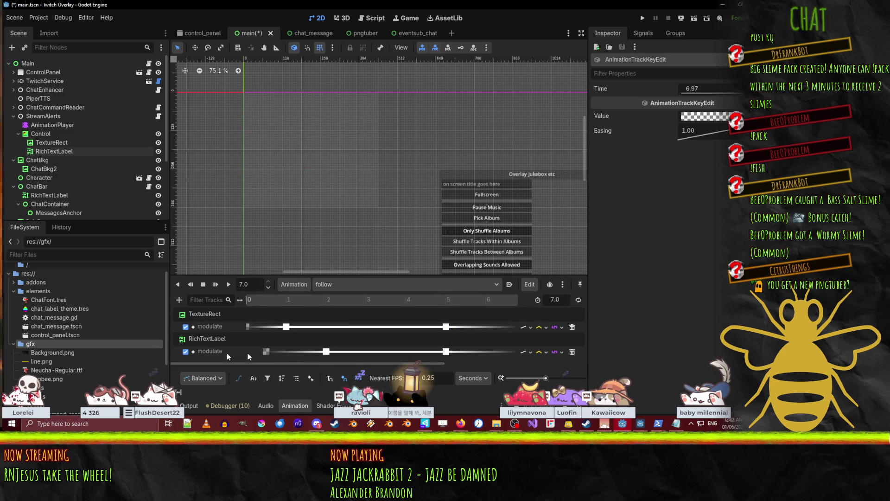
left_click_drag(515, 299, 200, 295)
left_click(252, 300)
left_click_drag(253, 299, 250, 302)
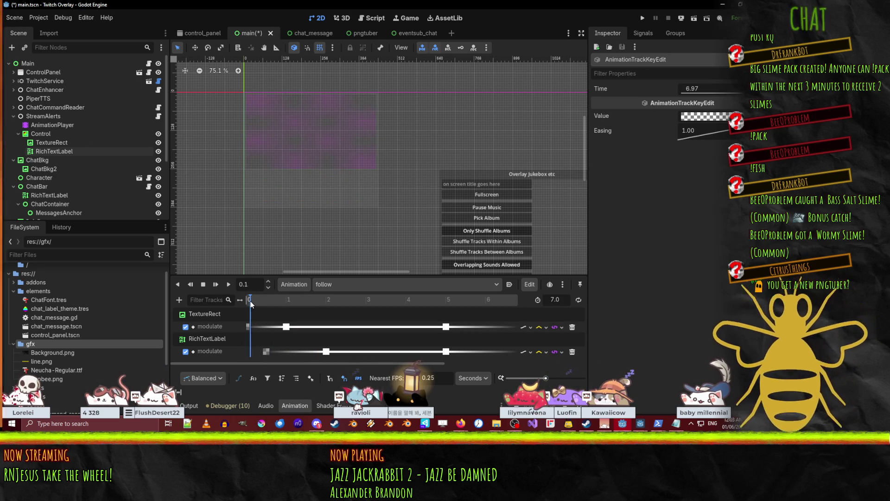
Step: Add an Audio Playback track for the AudioStreamPlayer and insert a key at time 0
left_click(178, 300)
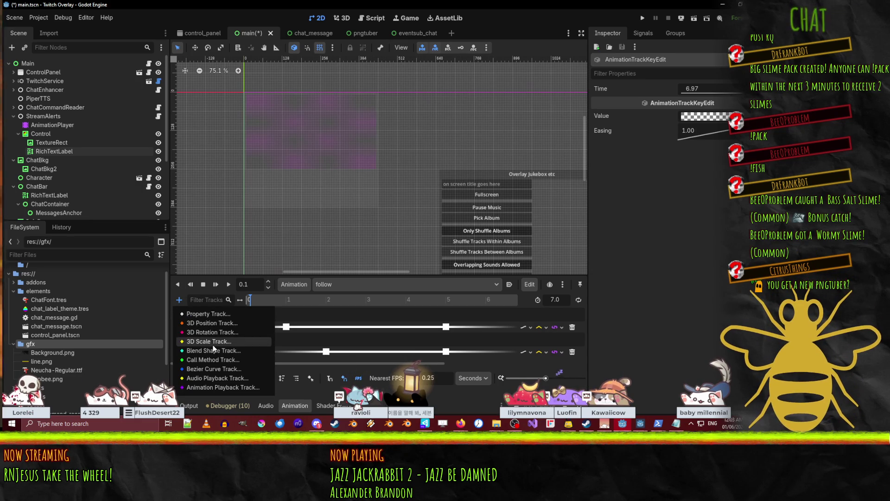
left_click(202, 378)
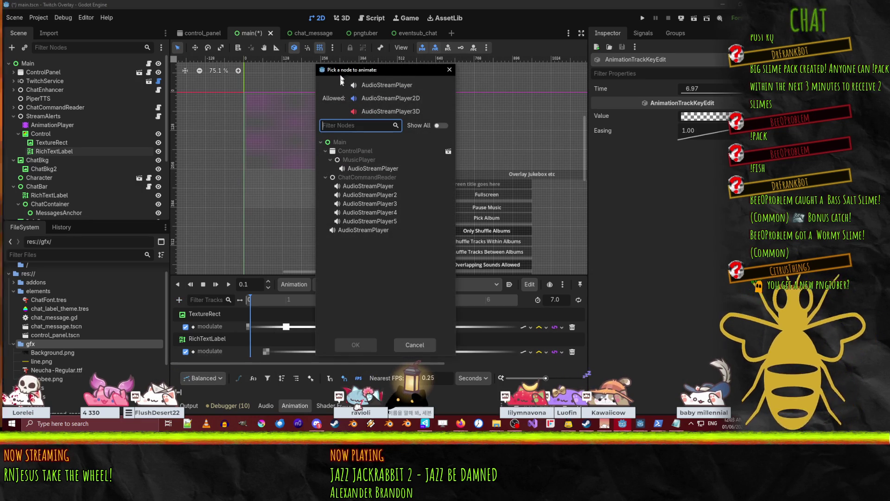
left_click(380, 168)
left_click(356, 345)
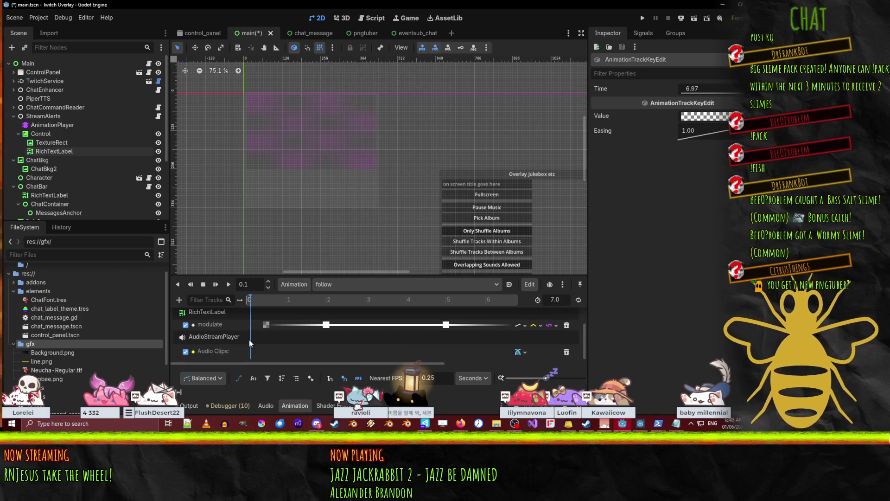
right_click(251, 350)
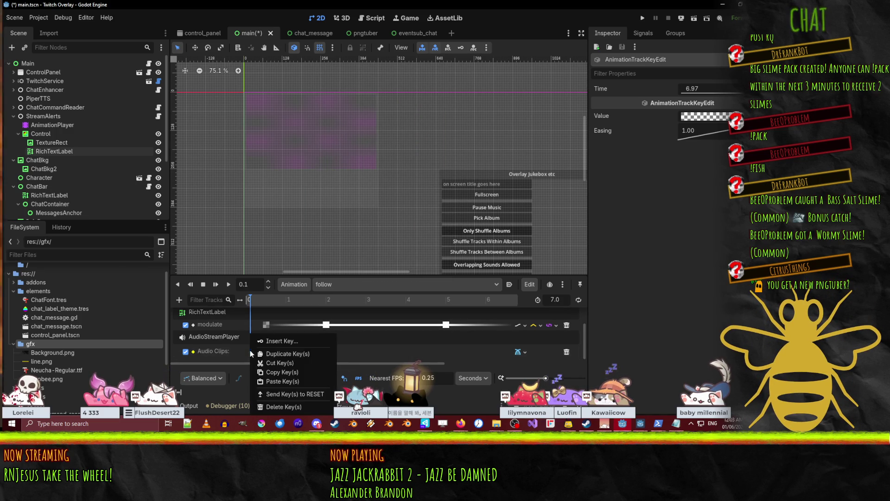
left_click(282, 341)
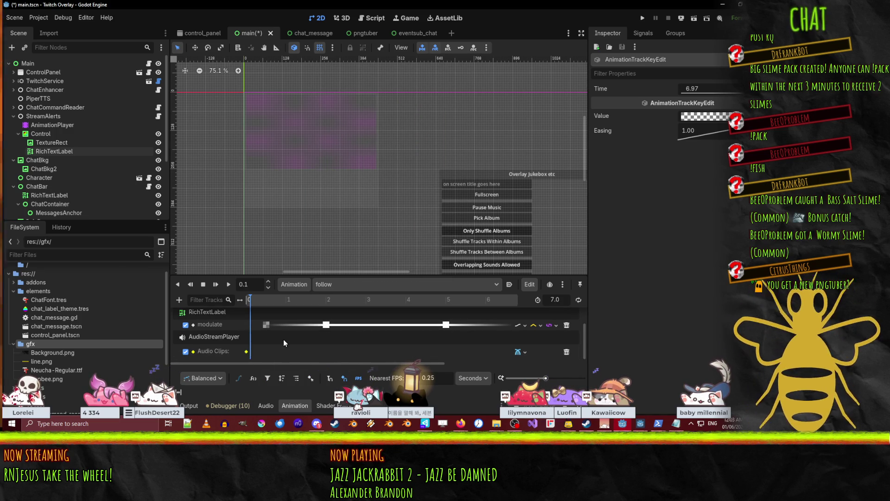
left_click(247, 351)
Step: Set the snap step to 0.1 and move the audio key to 0.1 seconds
left_click(442, 379)
type("0.2")
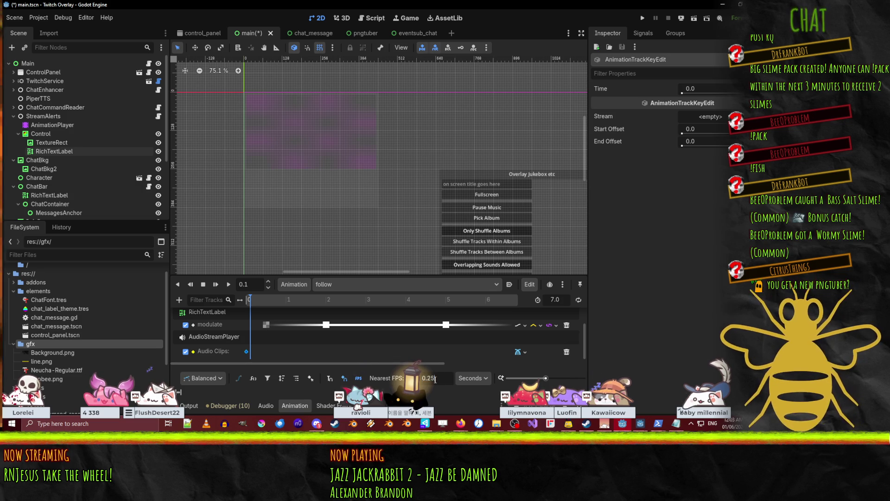
key("BackSpace")
type("1")
key("Return")
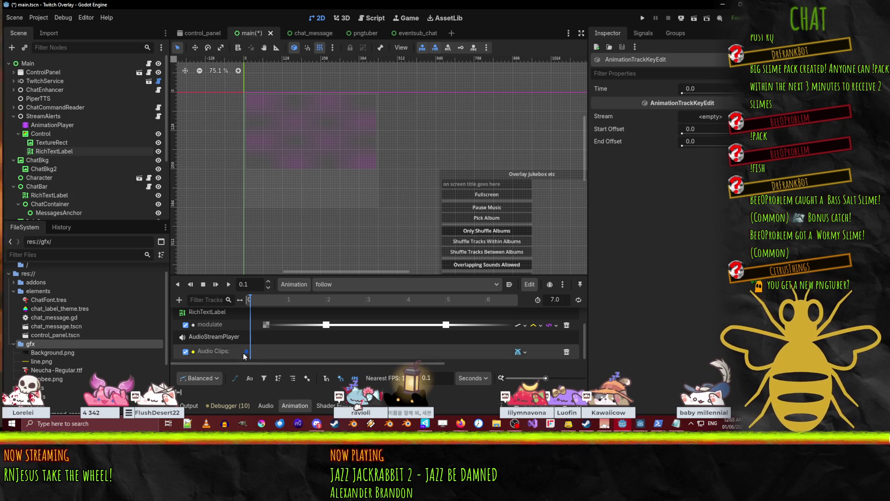
left_click_drag(252, 356, 255, 355)
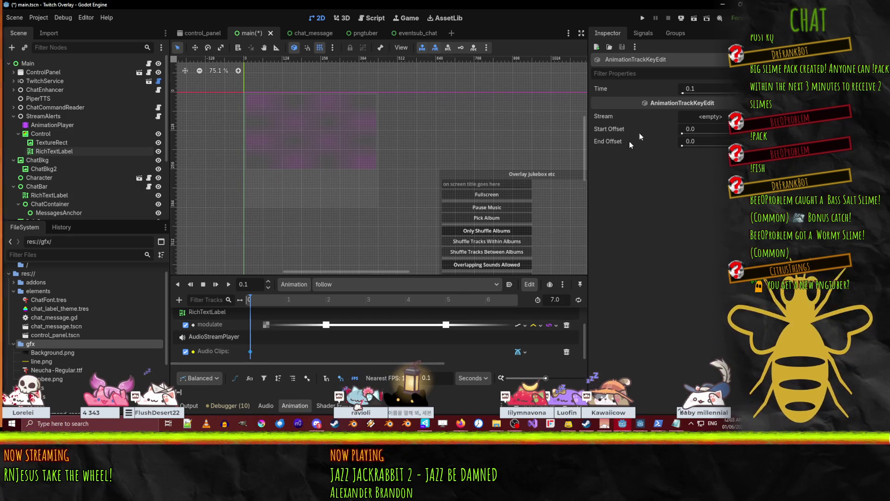
Step: Quick-load newfollow.mp3 as the audio key's stream and preview the animation
left_click(710, 116)
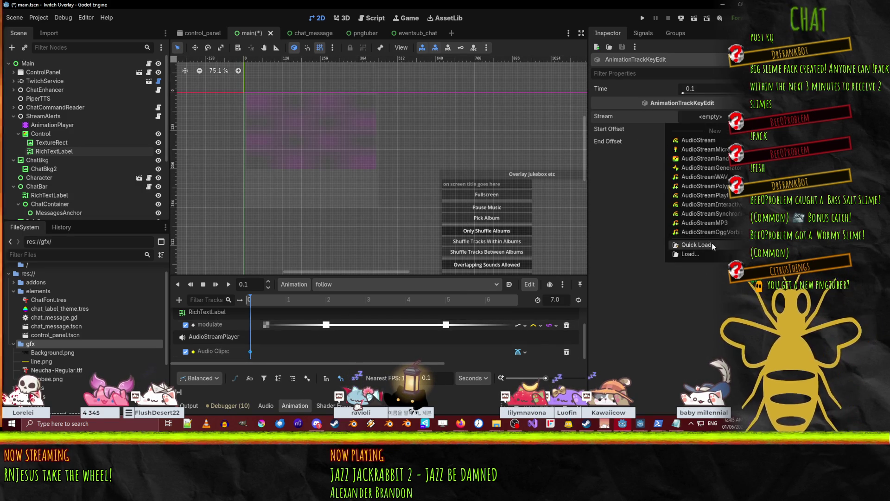
left_click(701, 245)
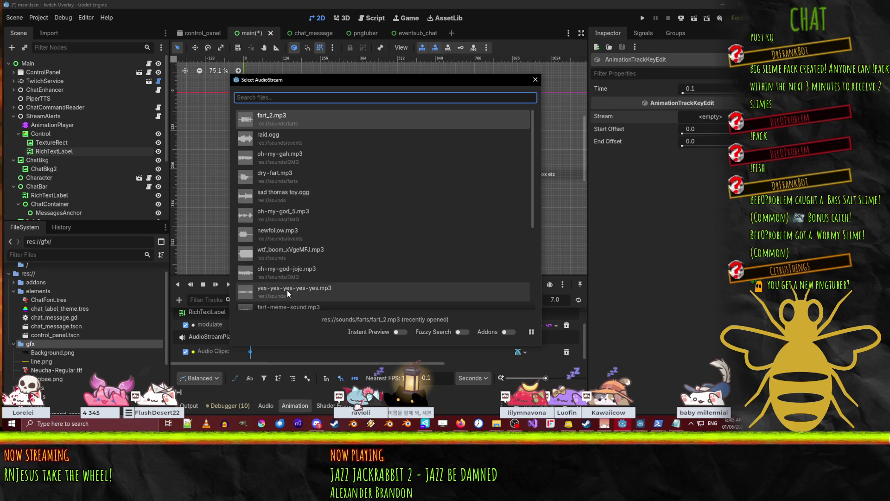
type("fo")
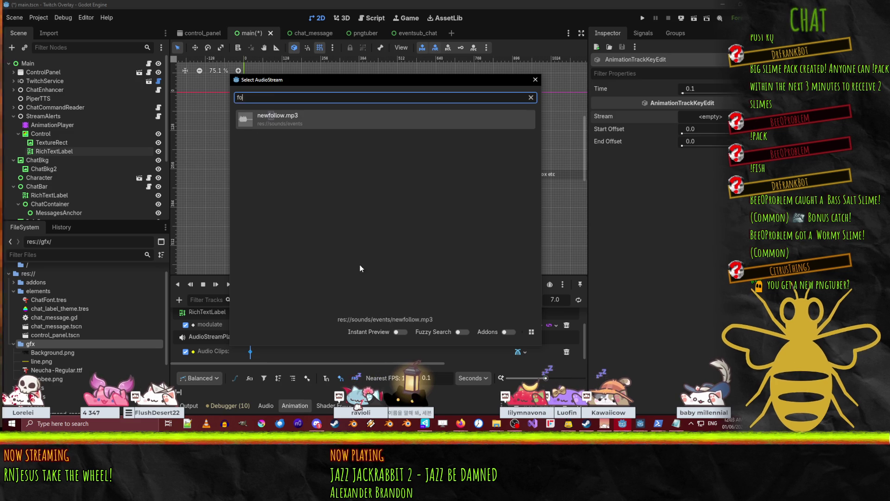
left_click(293, 121)
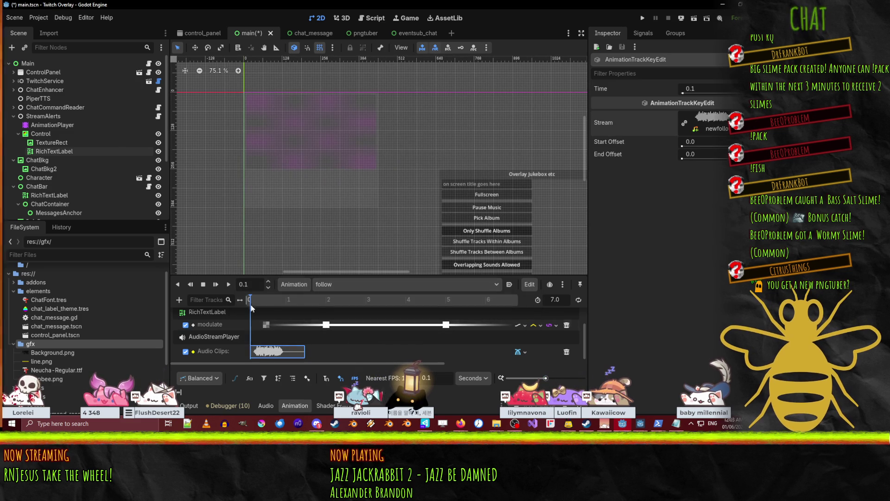
left_click(229, 285)
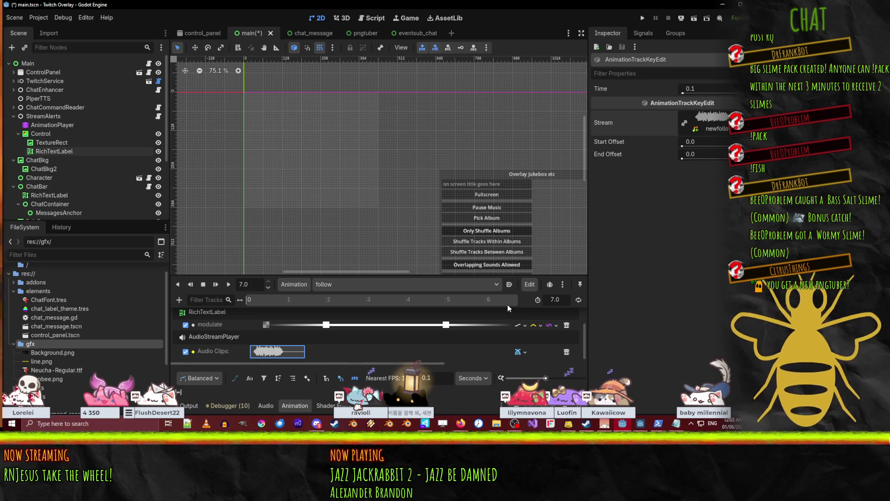
left_click(346, 301)
key("shift+d")
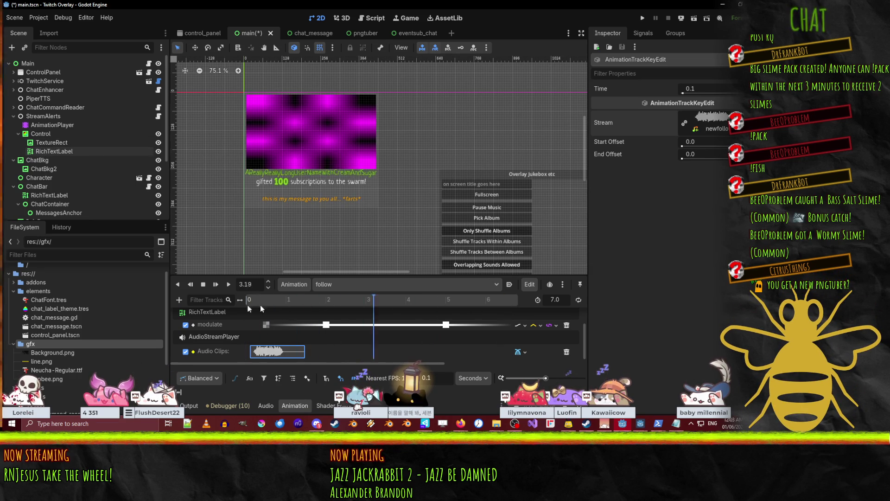
key("s")
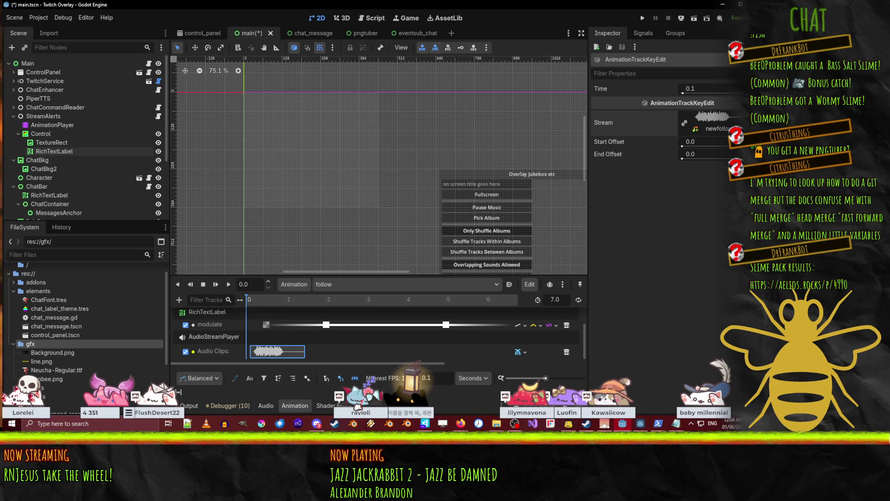
key("alt+Tab")
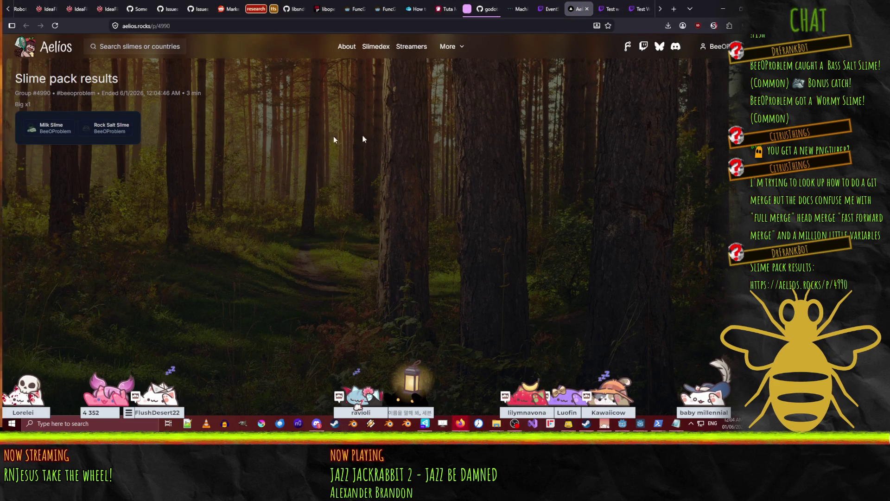
Step: Close the aelios.rocks Slime pack tab in Firefox and return to Godot
left_click(586, 9)
key("alt+Tab")
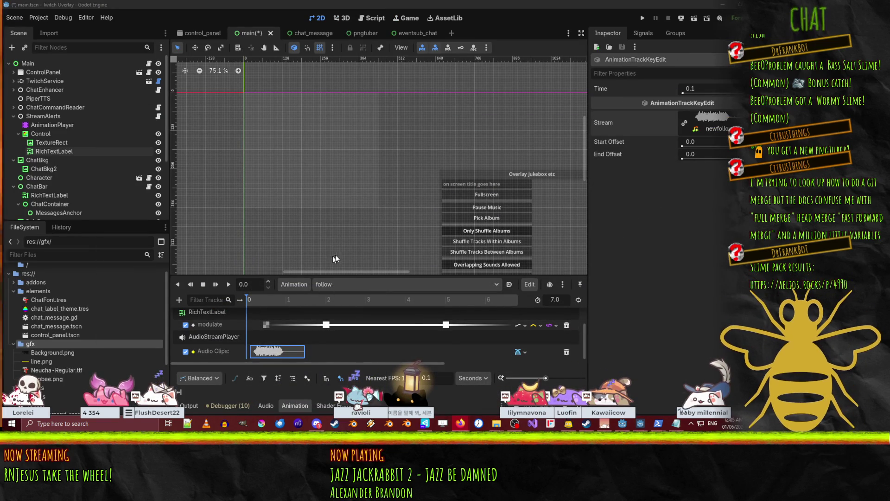
left_click(296, 285)
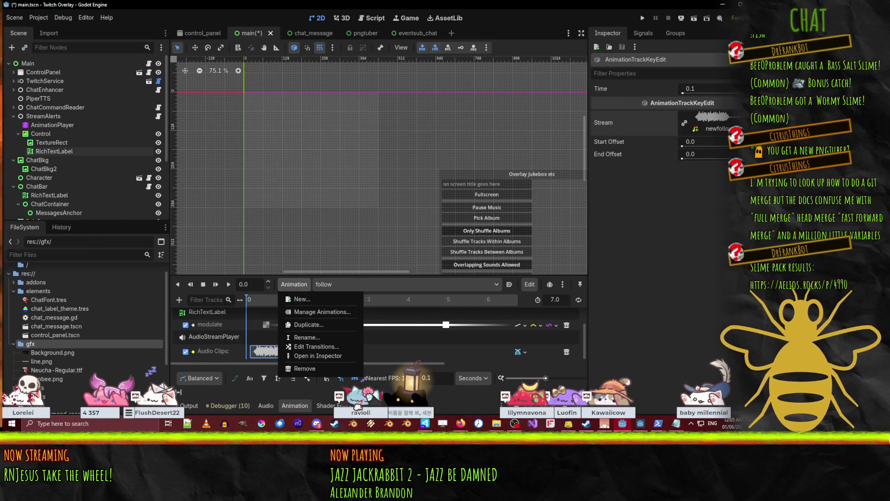
key("Escape")
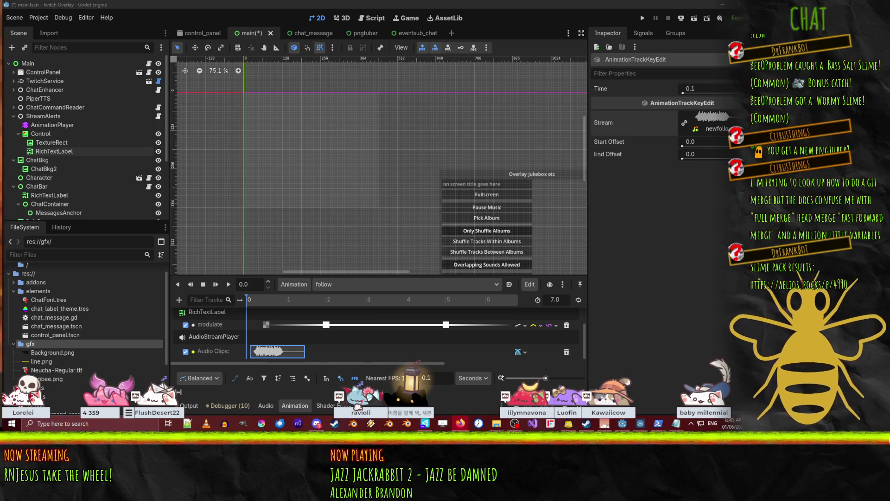
left_click(296, 284)
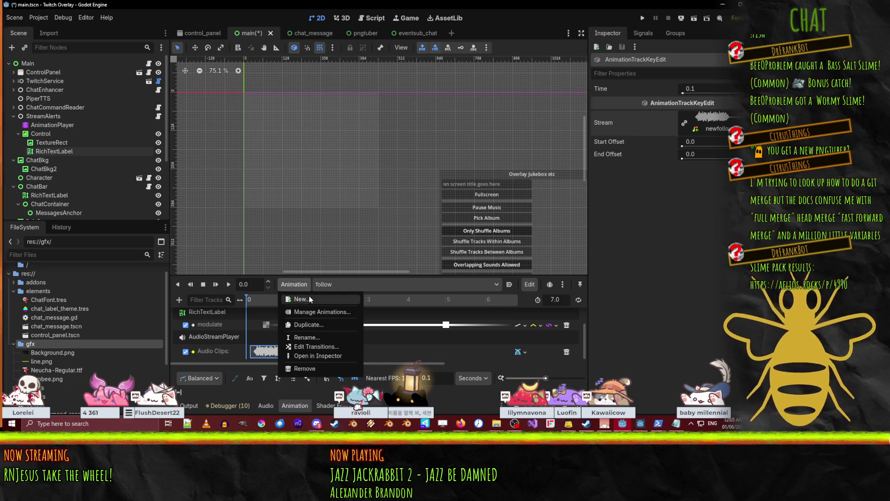
left_click(308, 296)
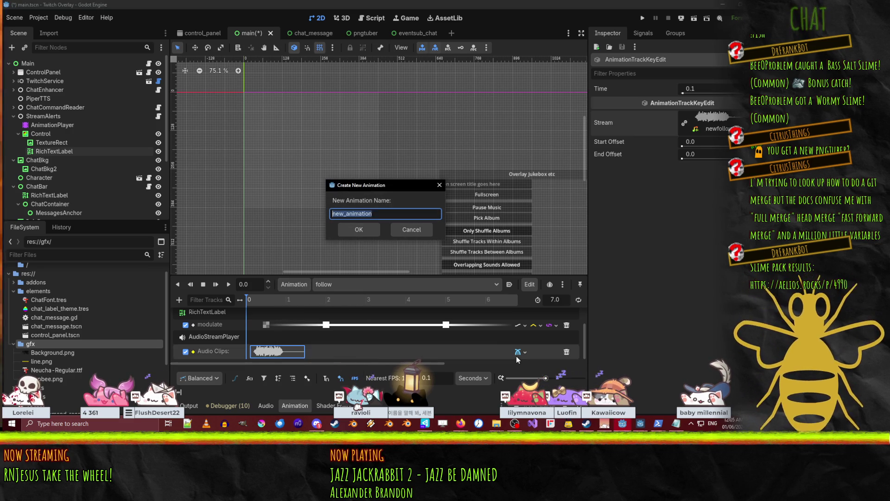
left_click(410, 231)
scroll(358, 234, "down", 3)
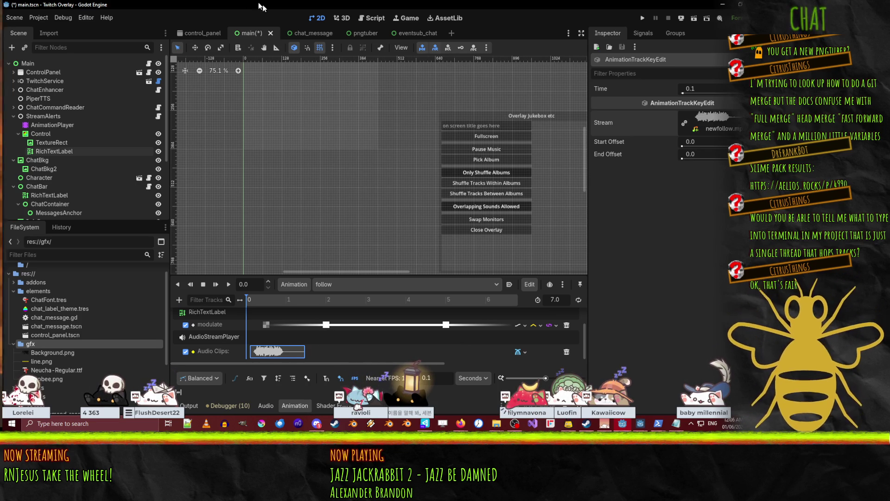
scroll(324, 93, "up", 5)
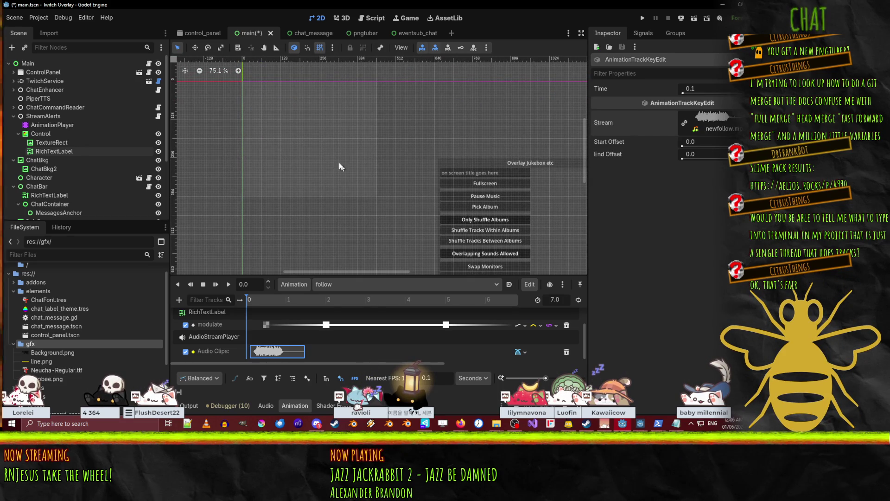
Step: Scrub the follow animation preview and reset the playhead to the start
left_click(267, 299)
mouse_move(271, 302)
left_mouse_down()
mouse_move(250, 301)
mouse_move(408, 299)
left_mouse_up()
left_click(249, 299)
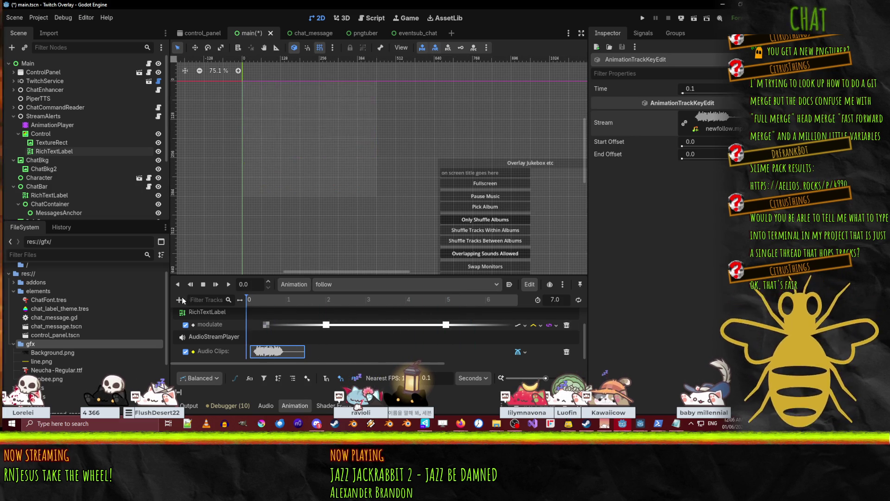
Step: Create a new empty animation named 'sub' and switch to the alerts.gd script
left_click(296, 283)
left_click(310, 298)
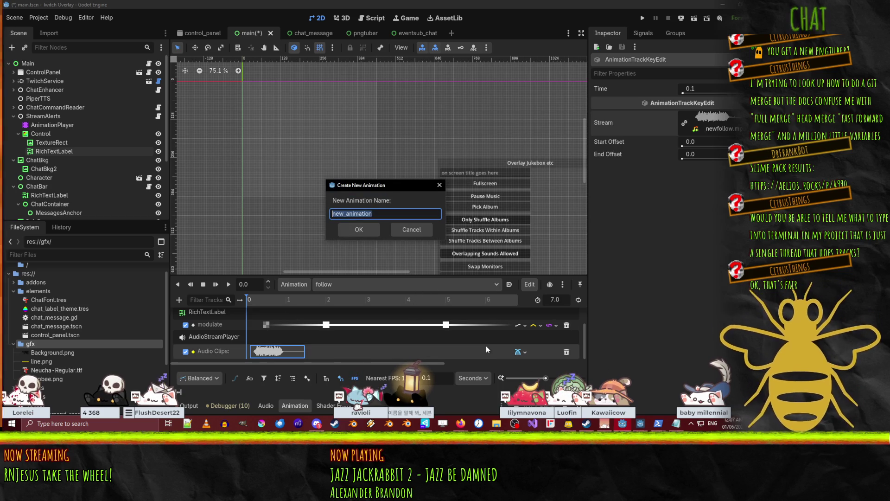
type("sub")
key("Return")
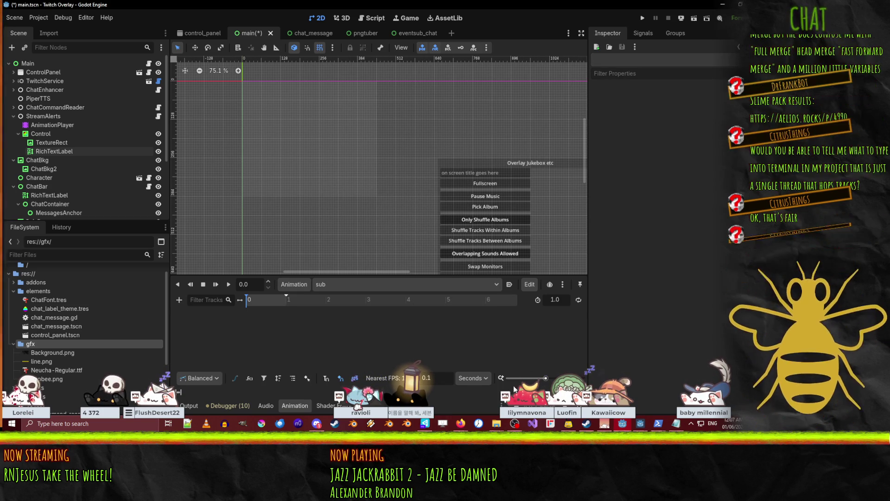
left_click(371, 17)
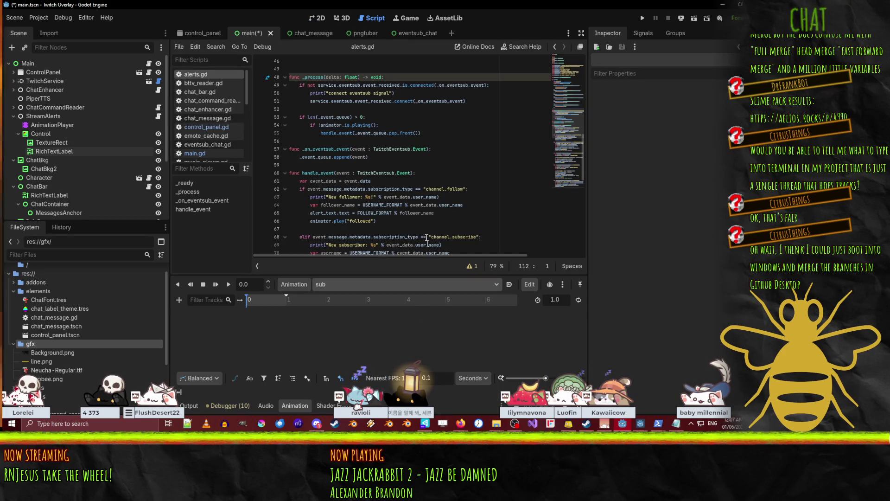
Step: Create another new empty animation named 'resub'
scroll(361, 172, "up", 2)
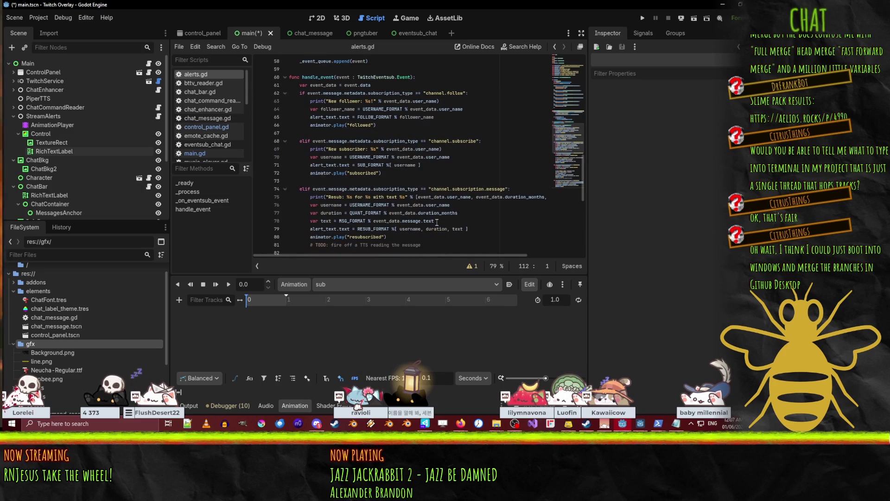
left_click(361, 172)
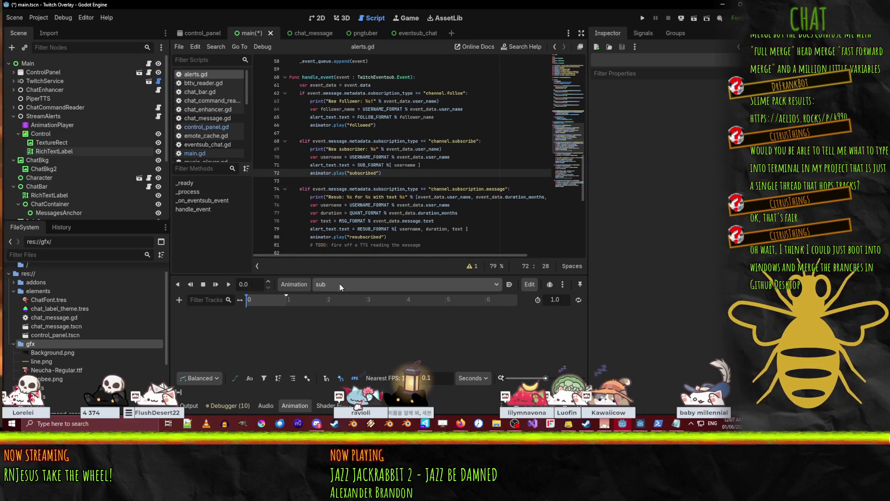
left_click(295, 285)
left_click(335, 302)
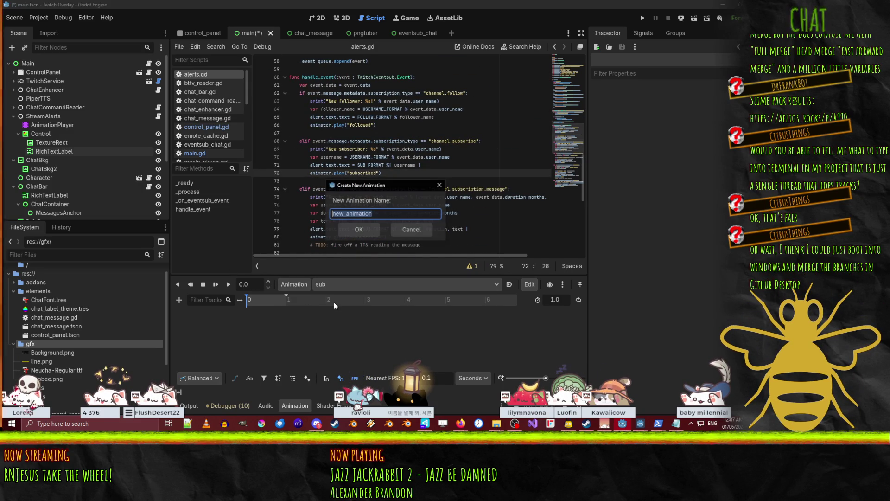
type("resub")
key("Return")
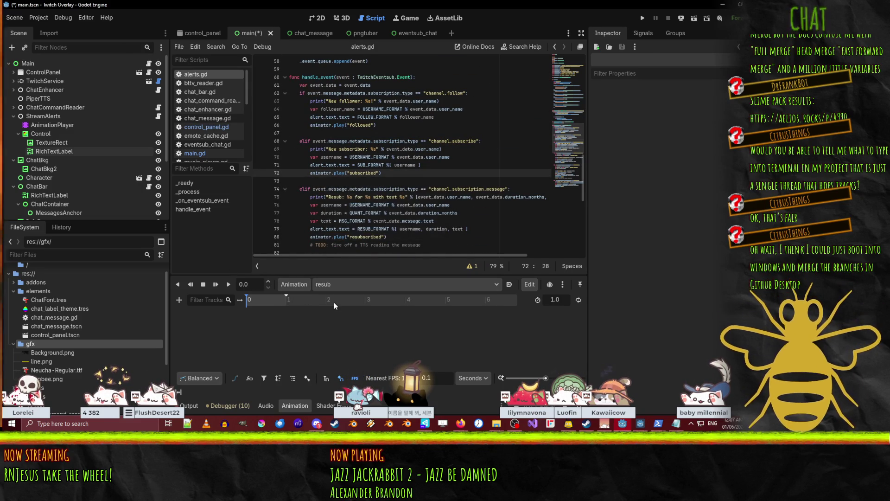
Step: Edit alerts.gd so line 72 plays 'sub' and line 80 plays 'resub'
key("Left")
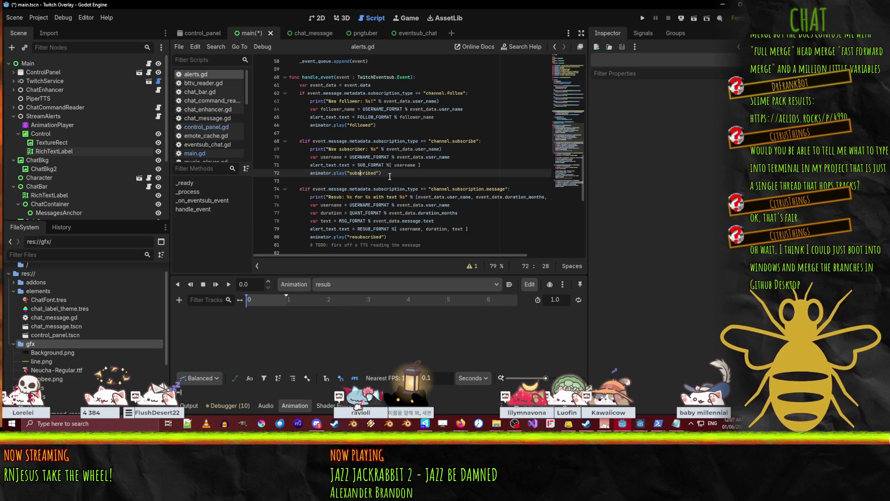
key("ctrl+Delete")
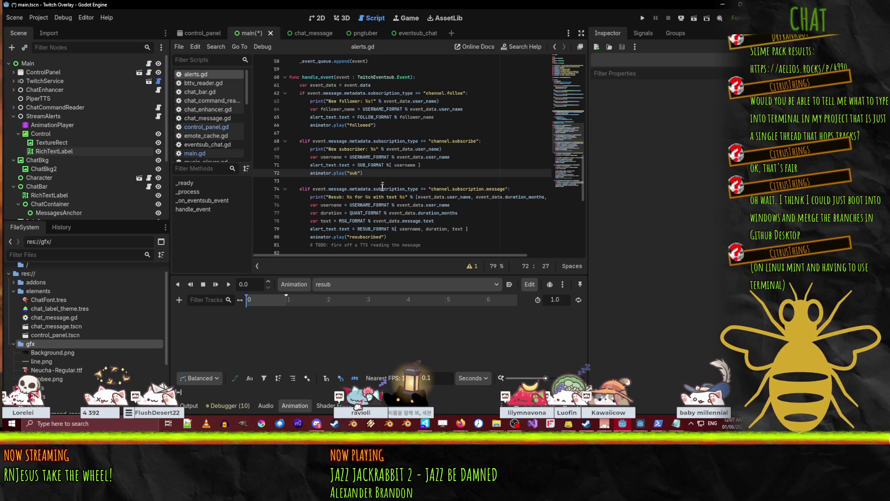
left_click(364, 237)
key("ctrl+Delete")
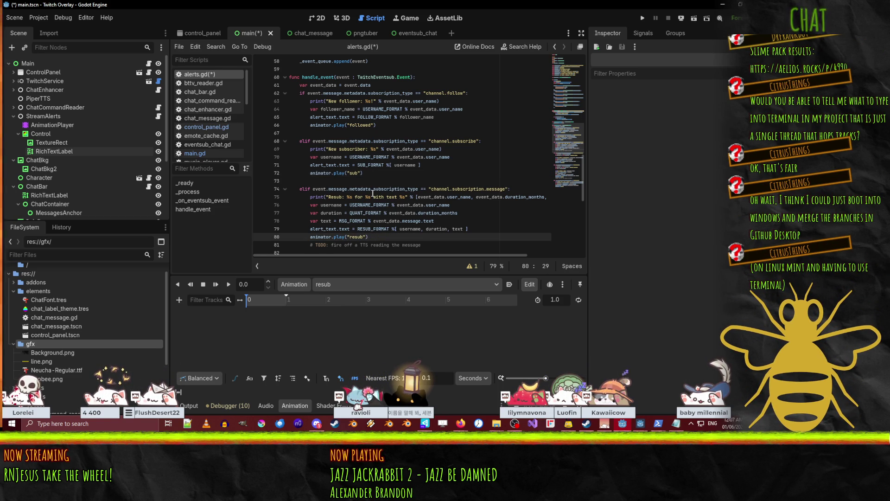
mouse_move(369, 208)
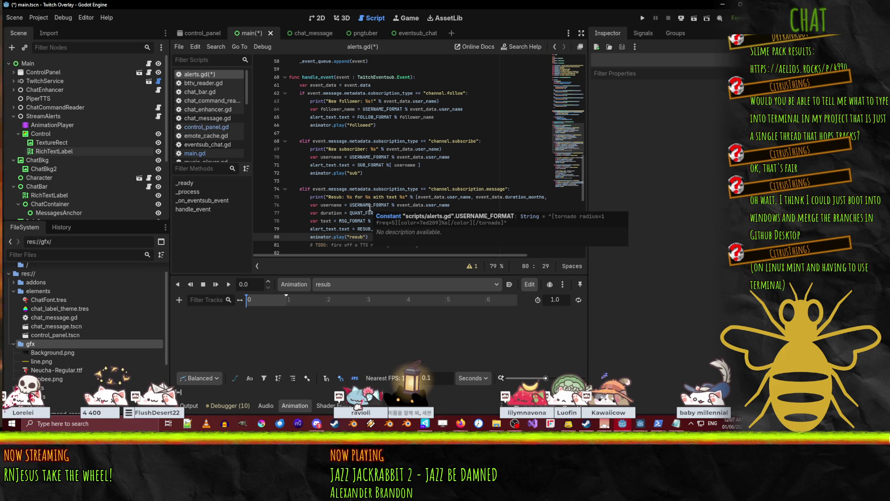
scroll(369, 207, "down", 4)
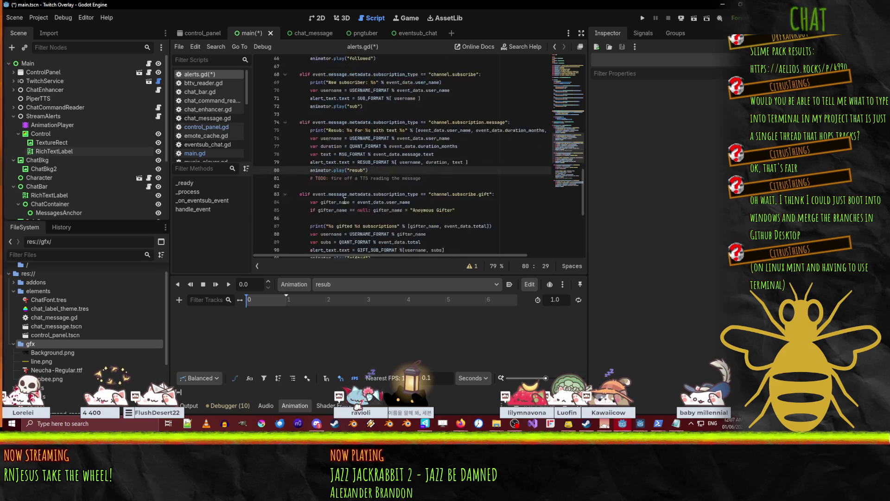
scroll(364, 153, "down", 2)
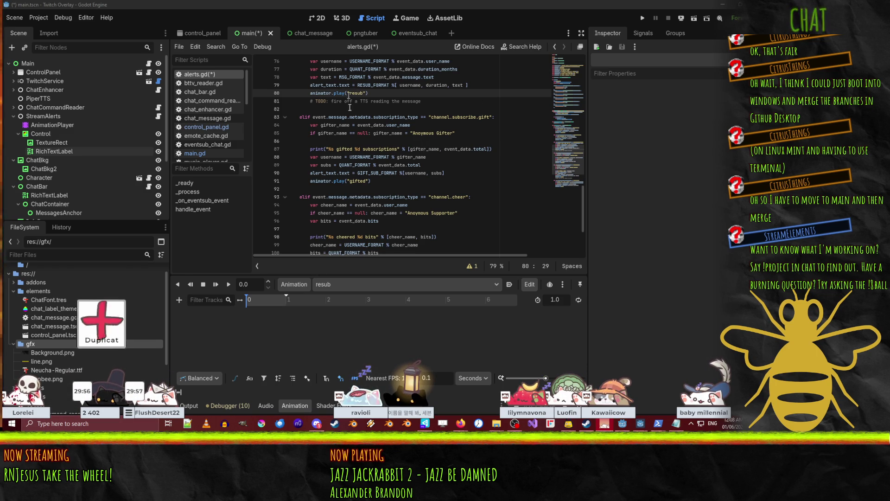
Step: Check the cheer and raid alerts' play calls in alerts.gd, then bring up the Animation options
scroll(366, 176, "down", 4)
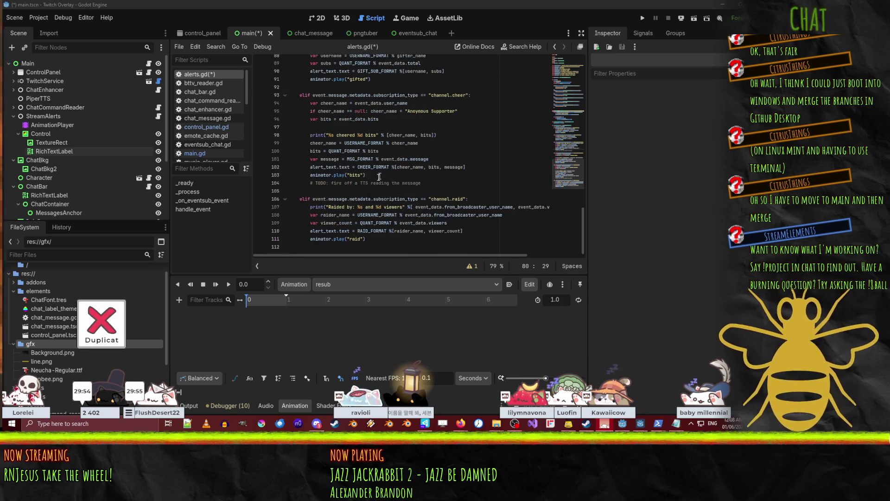
left_click(352, 178)
left_click(408, 239)
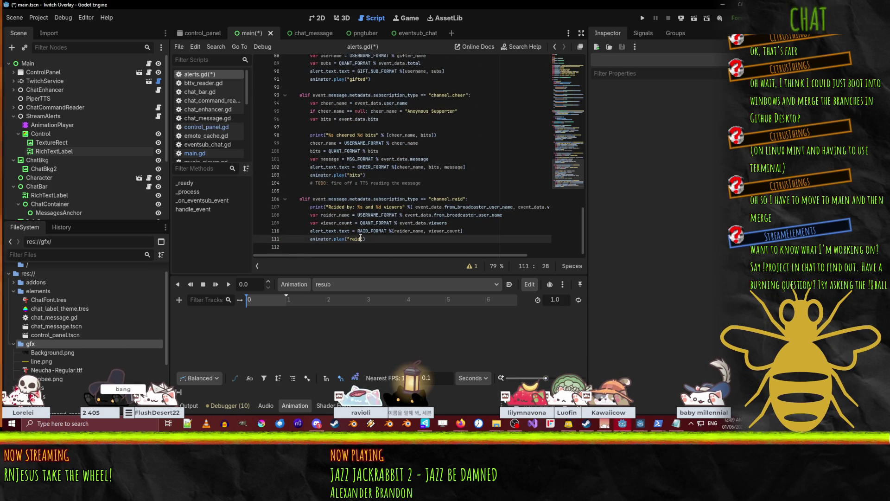
scroll(458, 251, "up", 6)
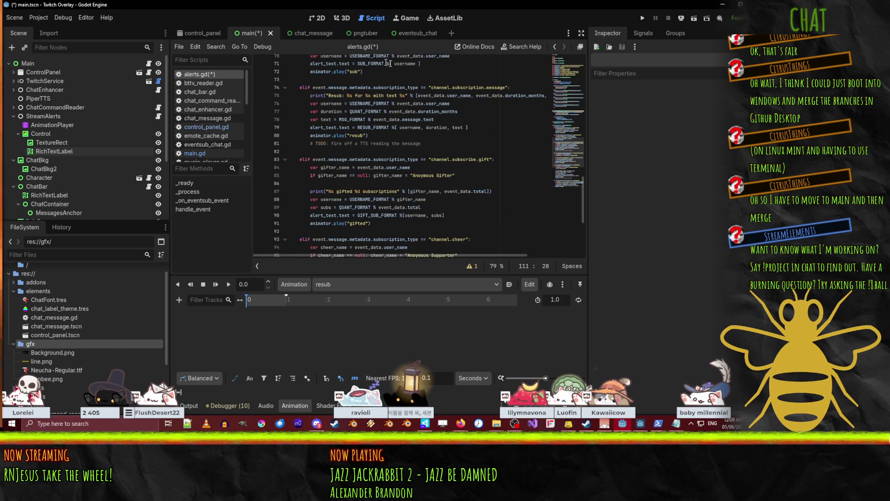
left_click(292, 286)
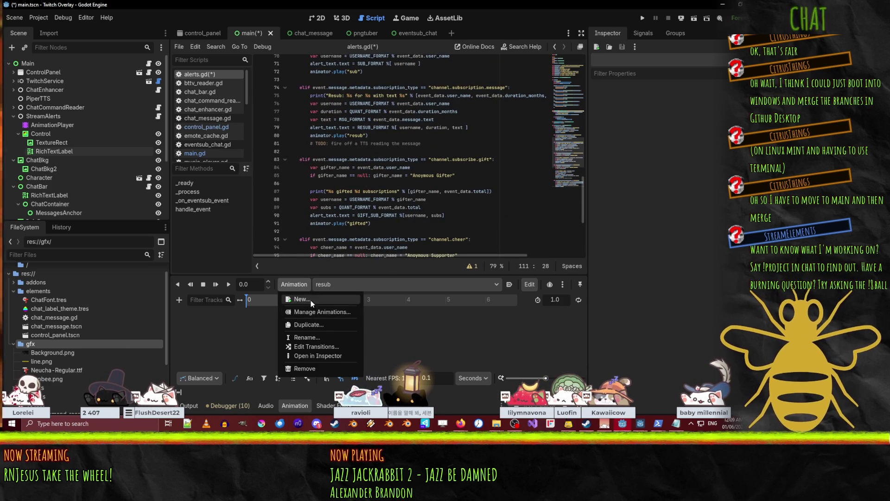
Step: Create new empty animations named 'gifted' and 'bits'
left_click(382, 304)
type("gifted")
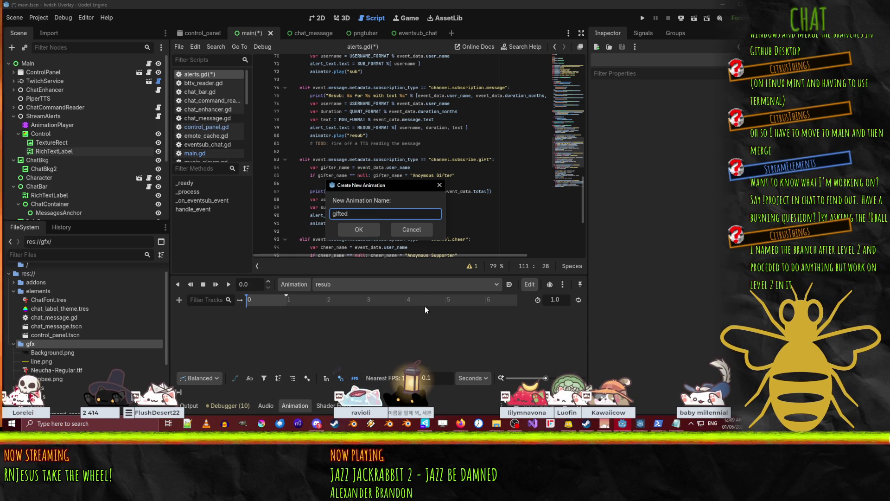
left_click(358, 230)
left_click(297, 285)
left_click(313, 300)
type("bits")
key("Return")
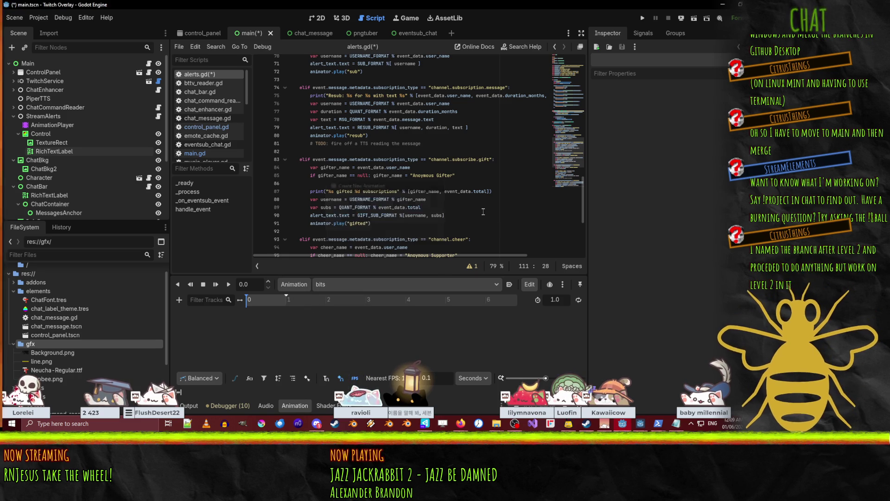
Step: Create a 'raid' animation and confirm it appears in the animation list
left_click(297, 284)
left_click(324, 300)
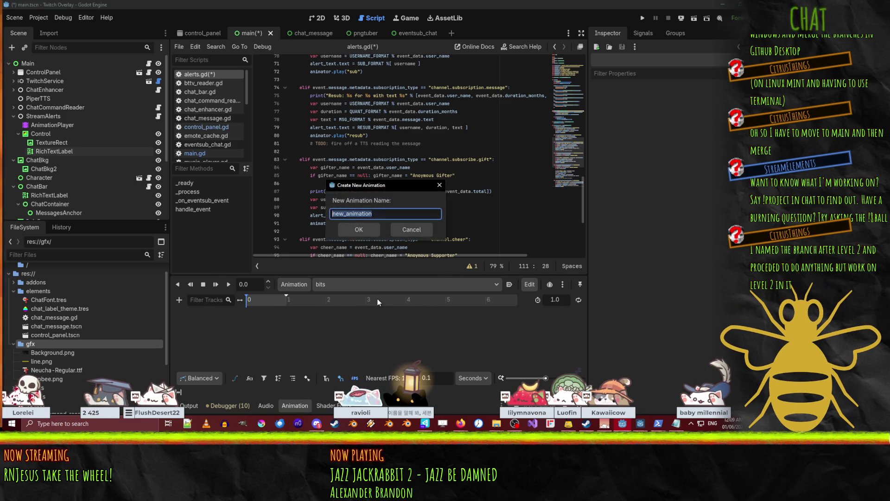
type("aid")
key("Return")
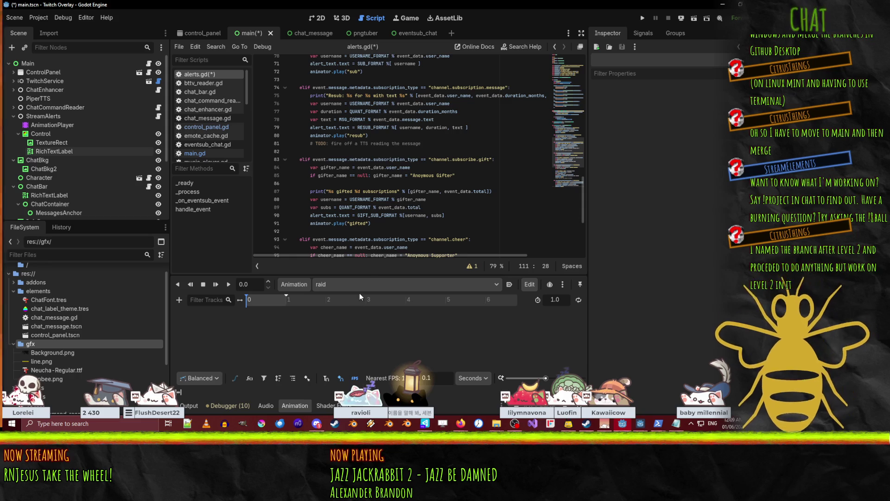
left_click(357, 291)
left_click(358, 291)
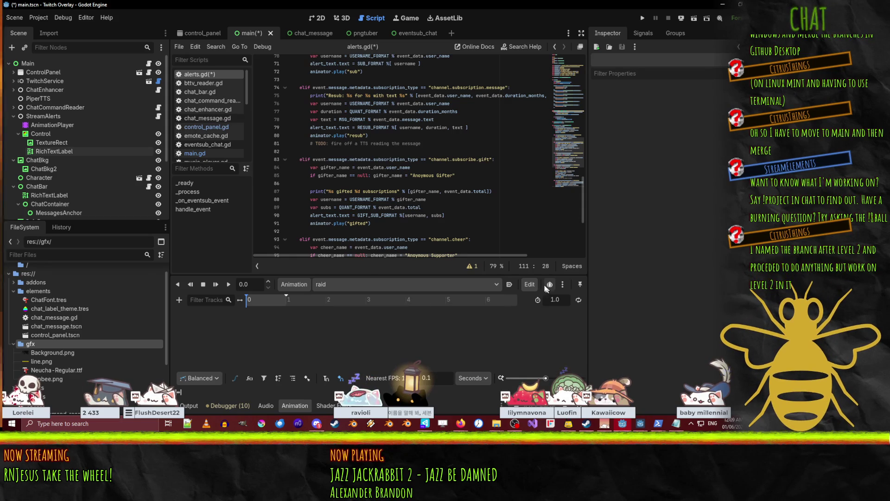
left_click(530, 285)
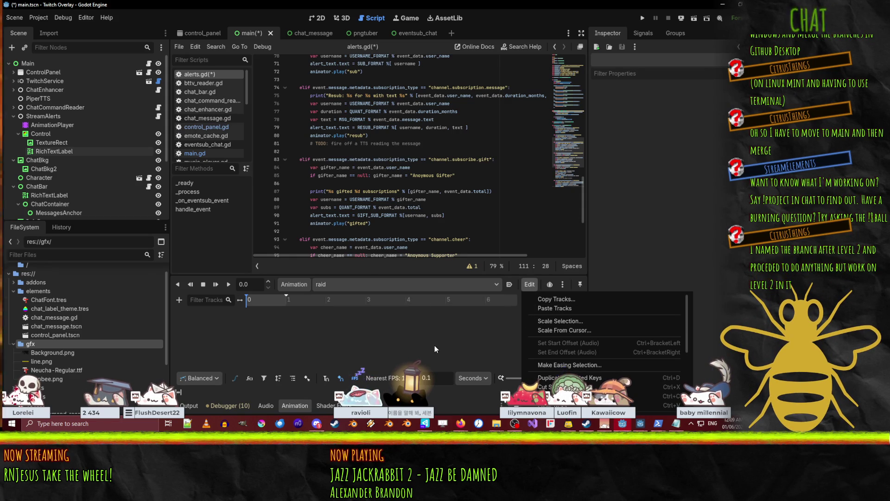
Step: Switch the editor back to the follow animation
left_click(294, 284)
left_click(294, 284)
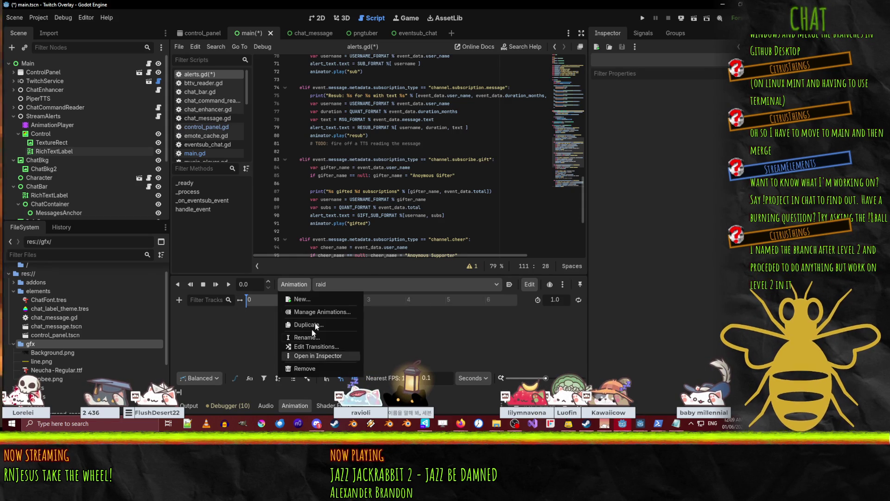
left_click(307, 311)
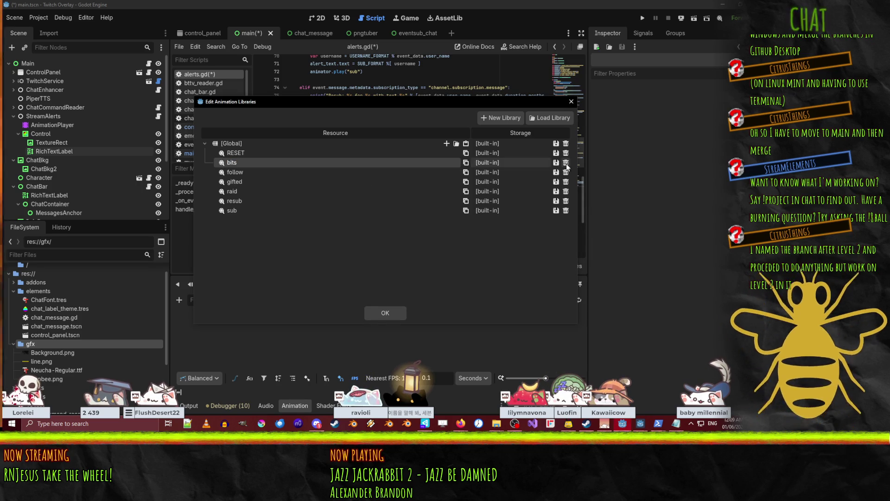
left_click(571, 102)
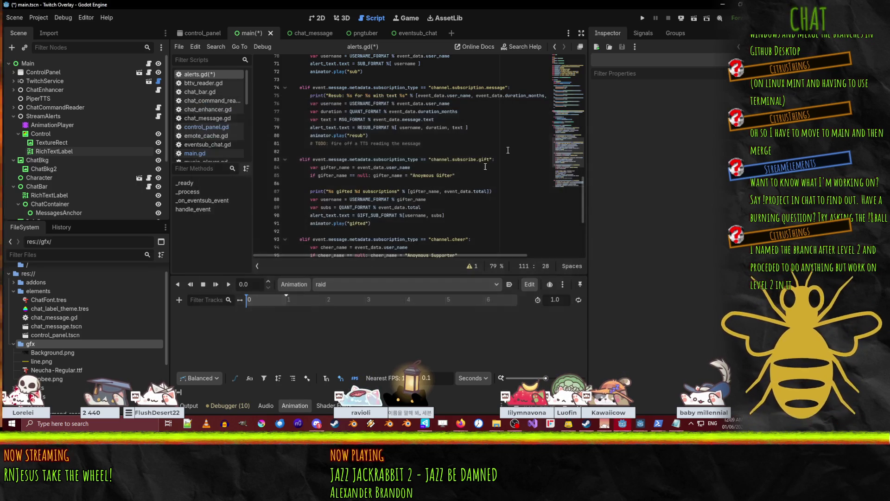
left_click(357, 284)
left_click(357, 320)
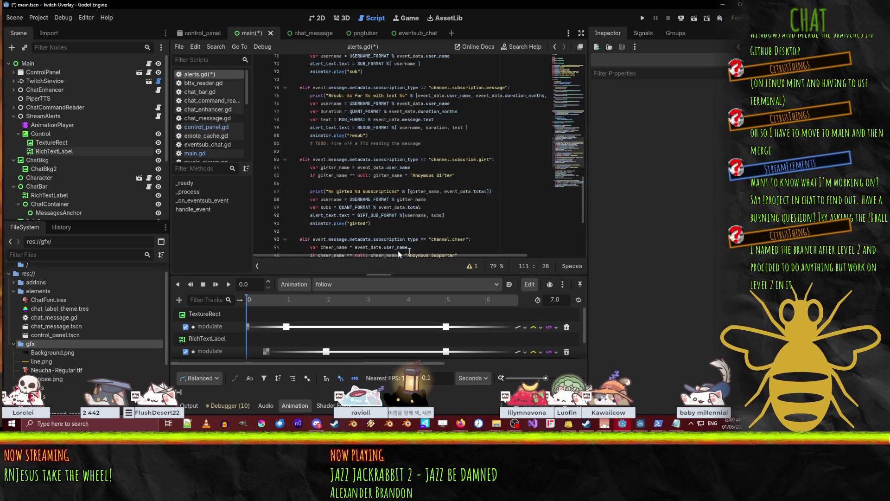
Step: In Manage Animations, delete the bits, resub, sub and gifted animations
left_click(294, 285)
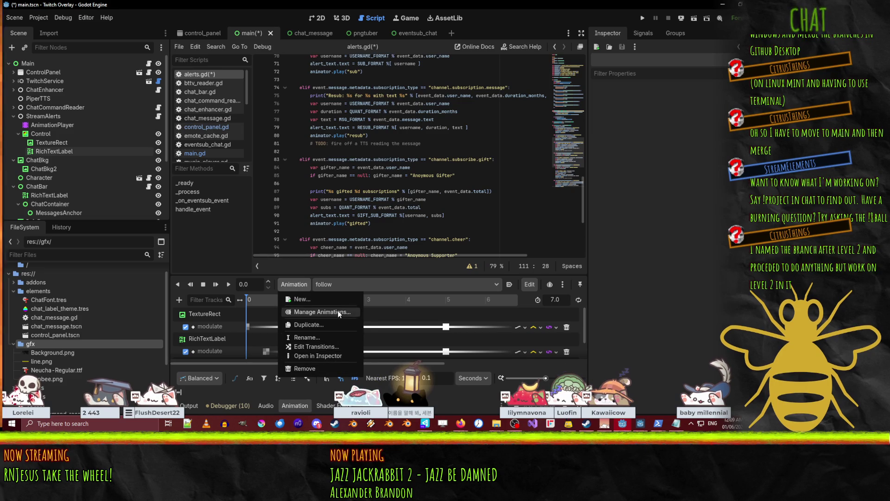
left_click(338, 311)
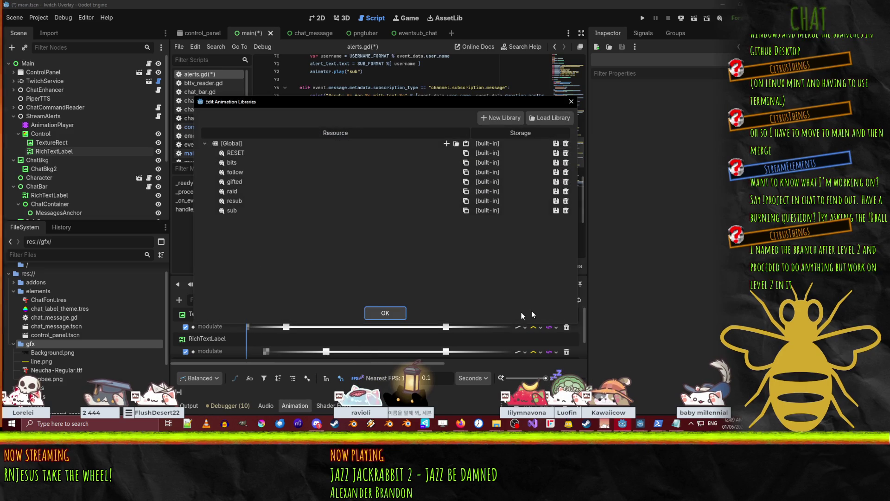
left_click(566, 163)
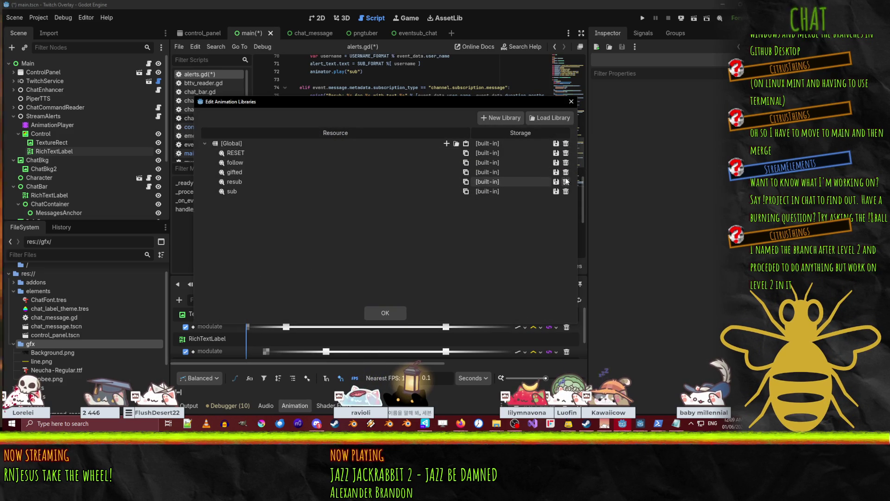
left_click(566, 181)
left_click(566, 179)
left_click(566, 173)
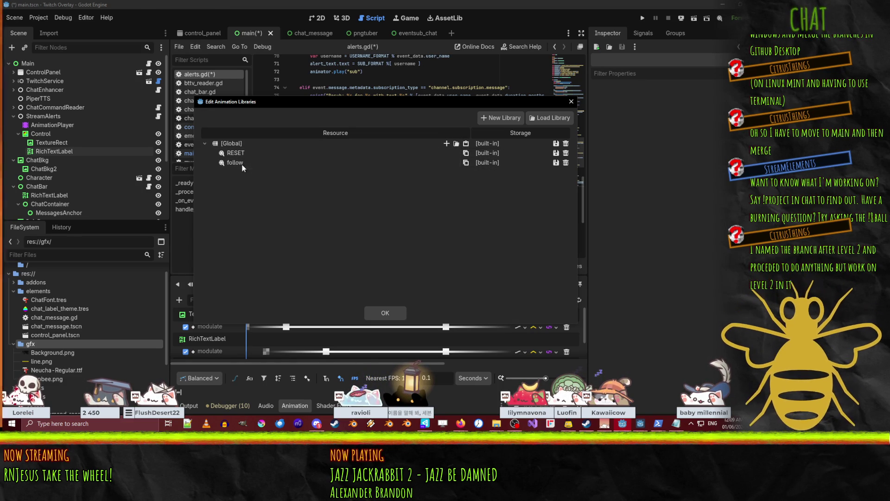
Step: Keep the follow animation's name unchanged and close the library manager
double_click(234, 162)
right_click(241, 164)
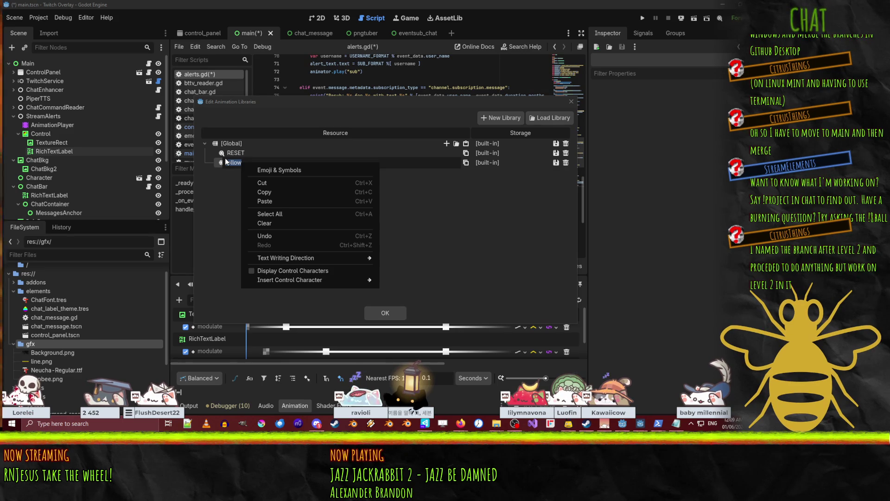
key("Escape")
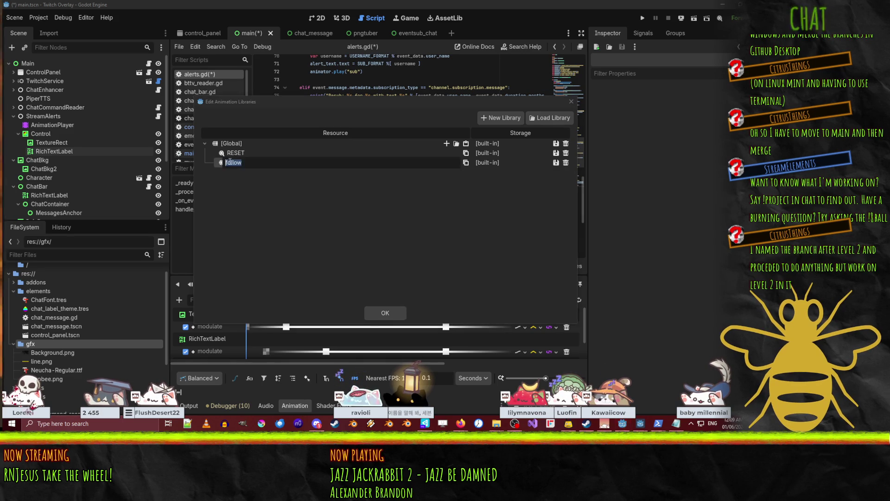
left_click(226, 165)
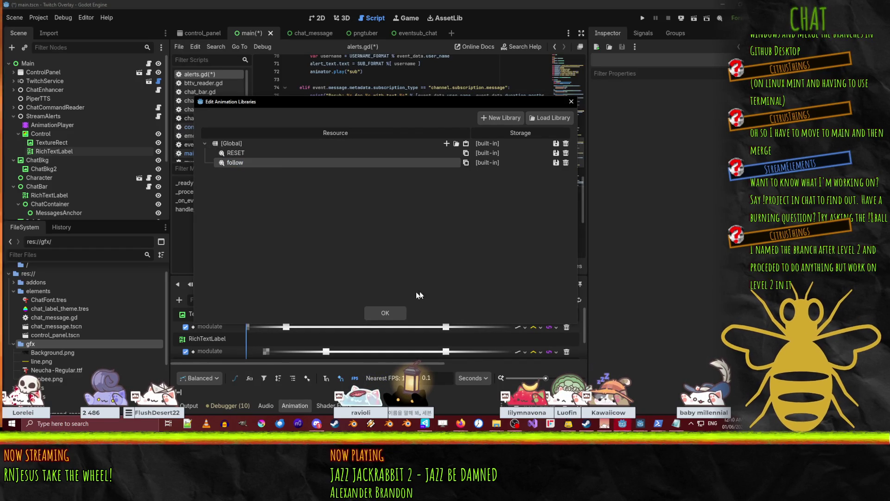
left_click(387, 314)
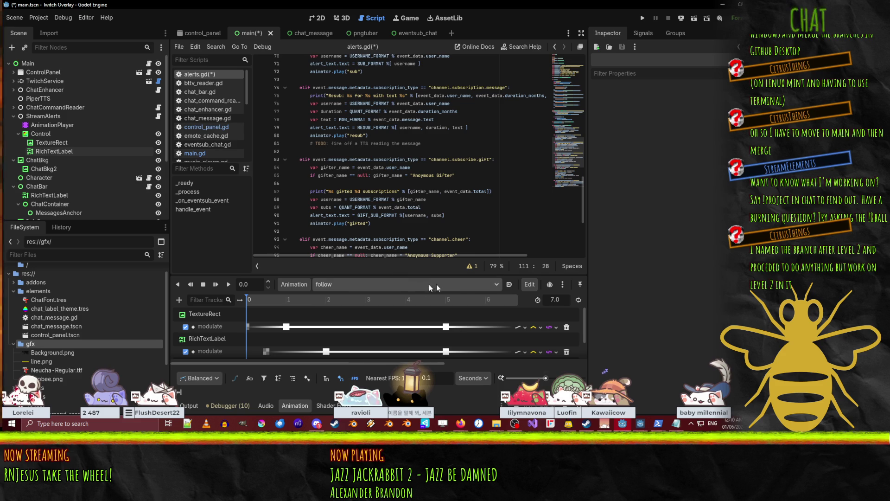
Step: Duplicate the follow animation as 'bits' and 'gift'
left_click(496, 285)
left_click(494, 285)
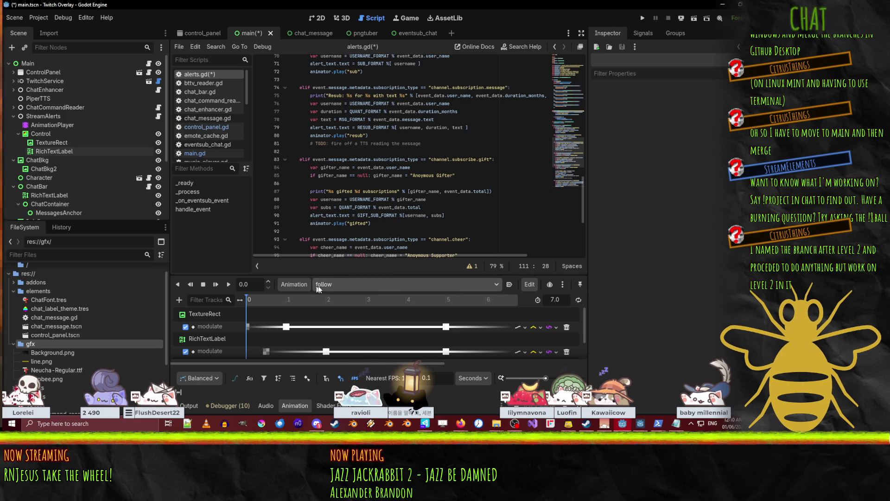
left_click(287, 286)
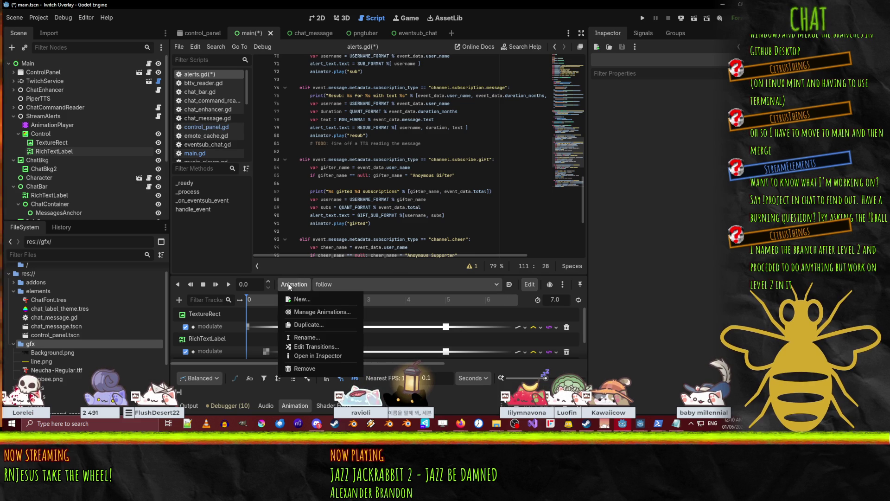
left_click(304, 324)
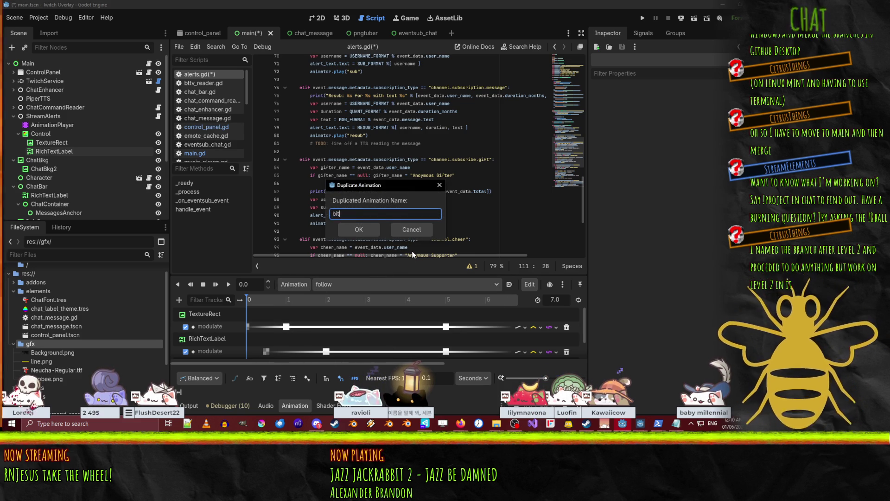
type("s")
key("Return")
left_click(295, 285)
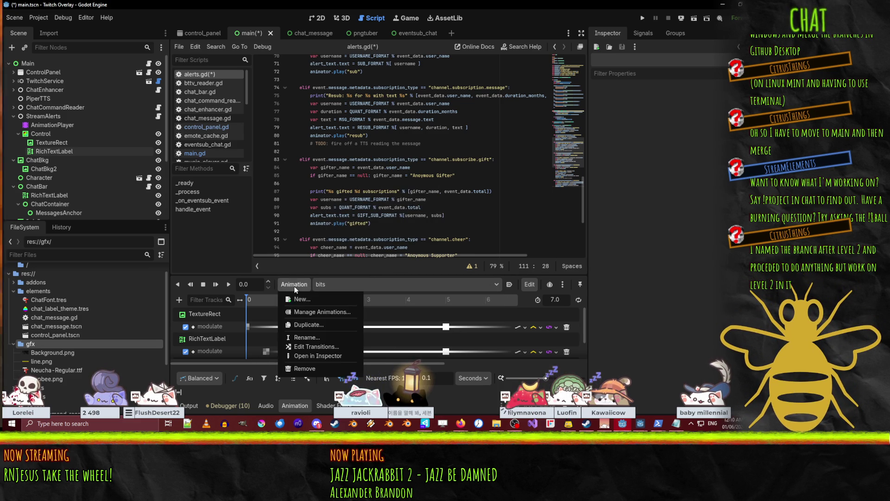
left_click(306, 325)
type("gif")
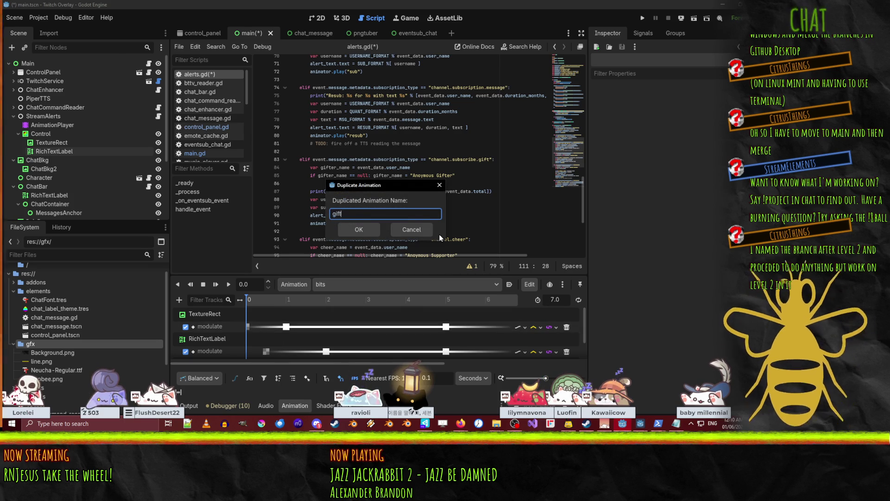
type("t")
key("Return")
Step: Make two more copies named 'sub' and 'resub'
left_click(294, 284)
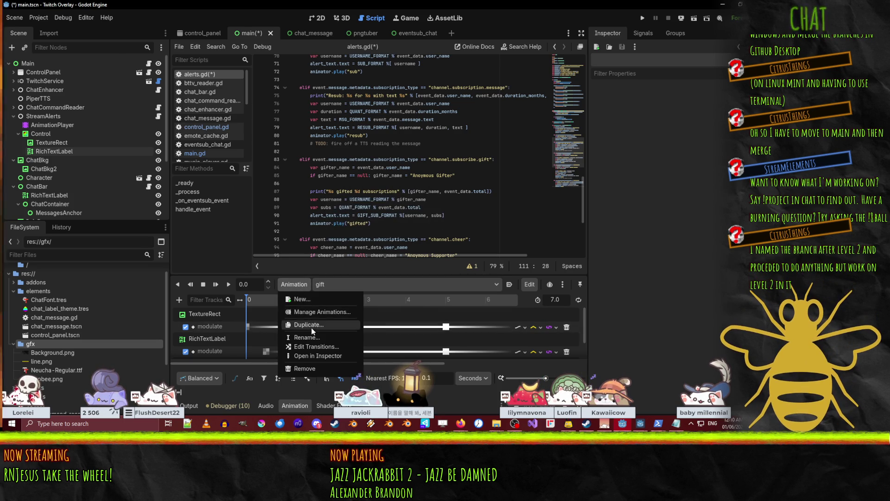
left_click(311, 326)
type("sub")
key("Return")
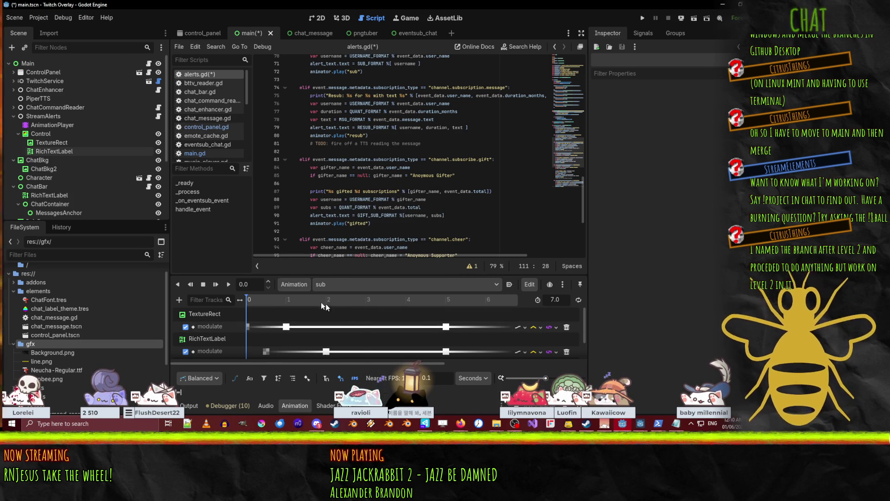
left_click(304, 282)
left_click(309, 325)
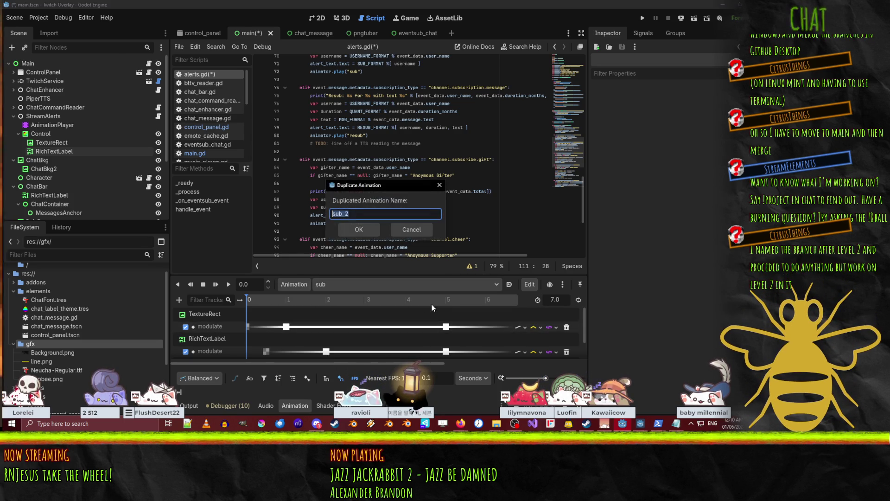
type("resub")
key("Return")
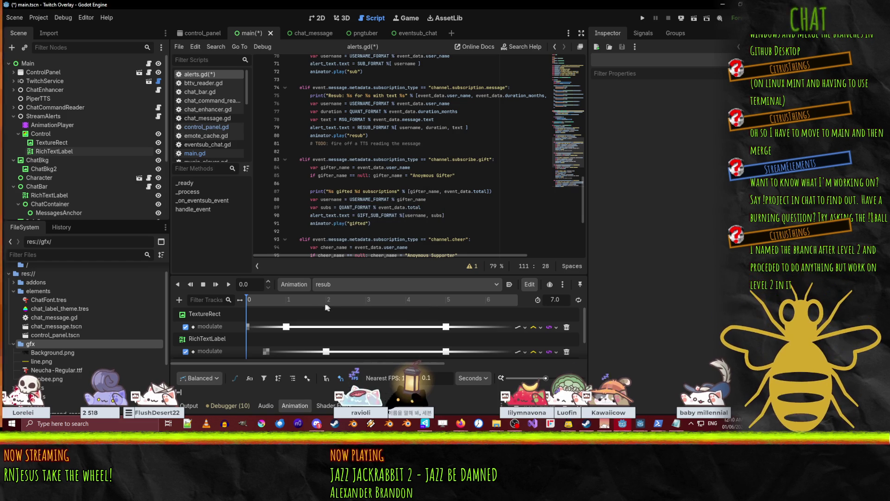
Step: Check the animation list, then duplicate resub as 'raid'
left_click(347, 284)
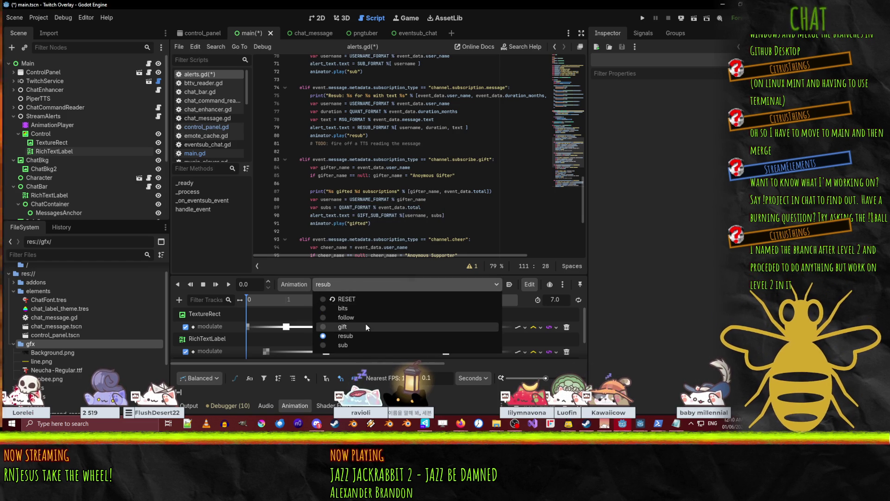
left_click(355, 284)
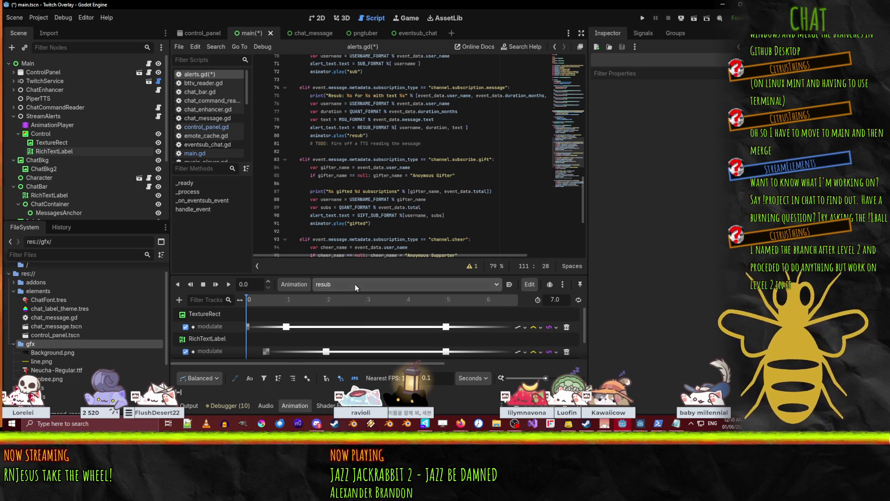
left_click(305, 285)
left_click(308, 325)
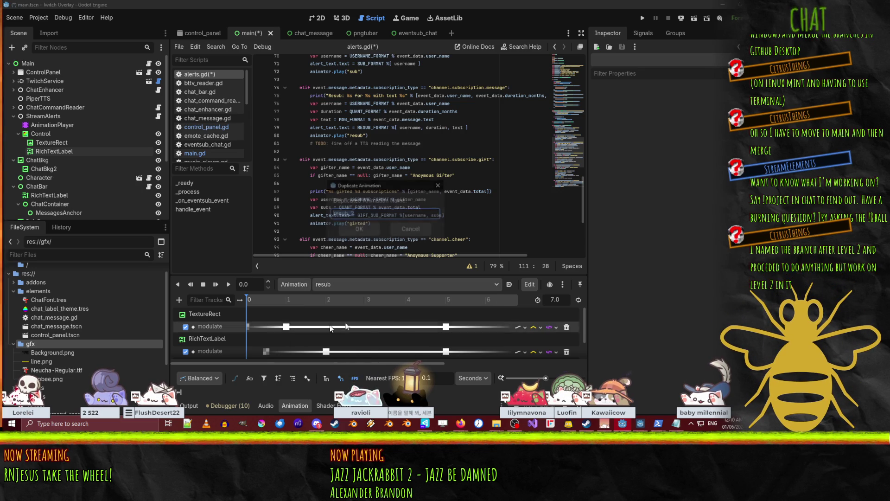
type("raid")
key("Return")
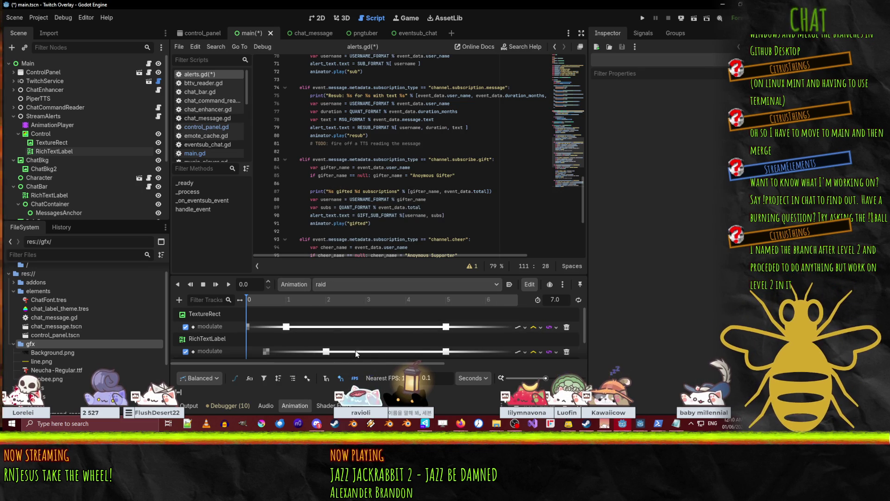
Step: Load raid.ogg into the raid animation's audio clip key and move the clip to 0 seconds
scroll(345, 340, "down", 1)
left_click(269, 353)
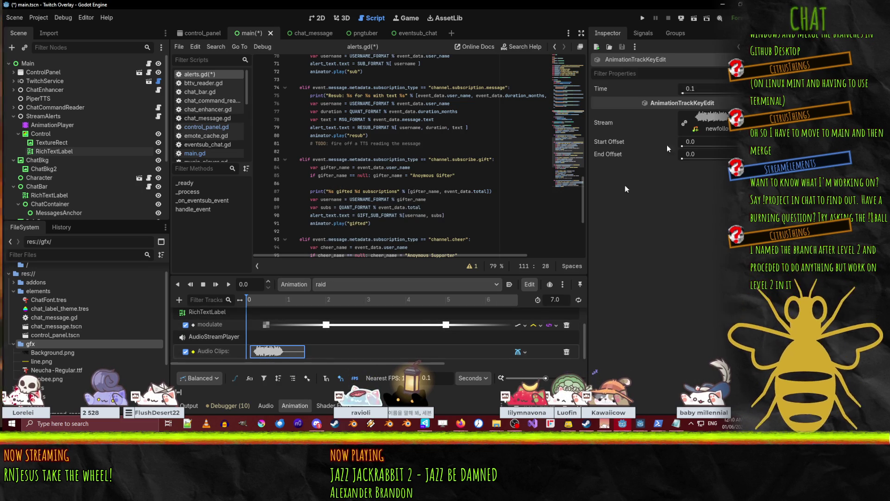
left_click(735, 123)
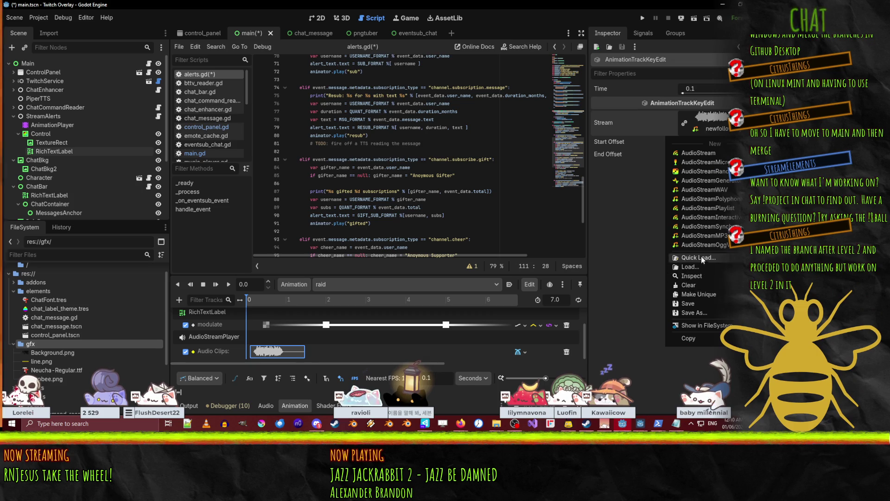
left_click(700, 257)
type("ra")
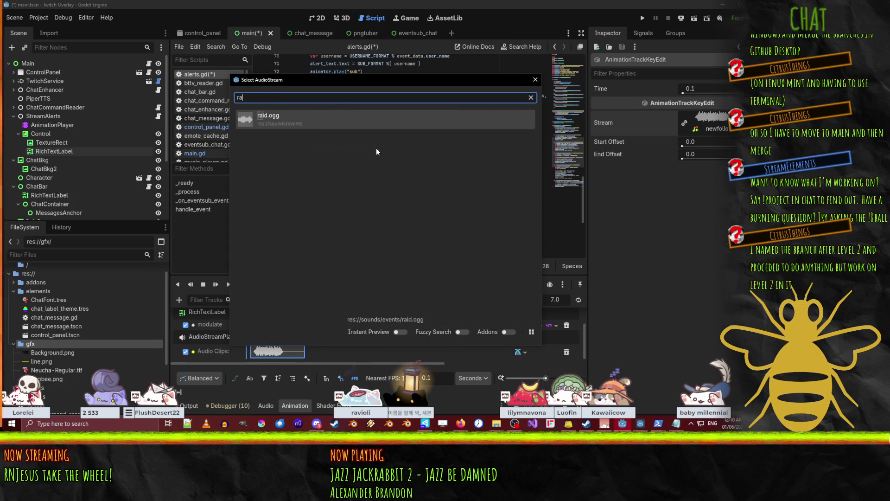
double_click(277, 122)
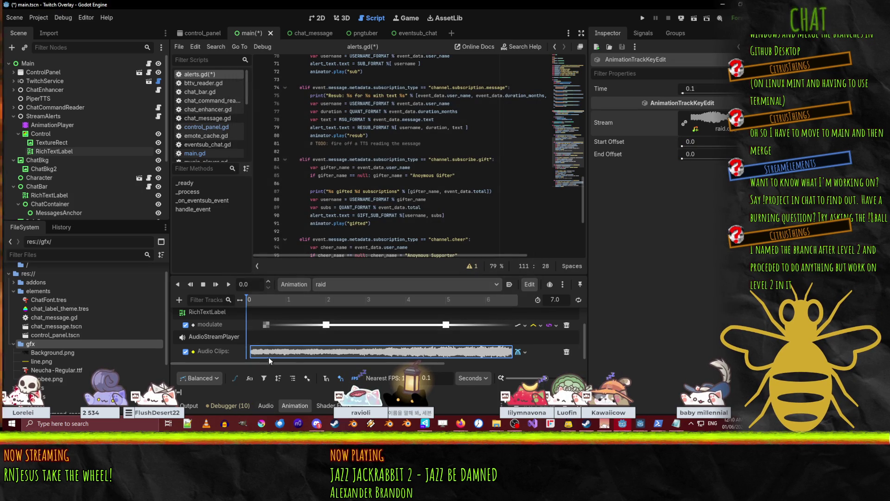
left_click_drag(267, 352, 263, 352)
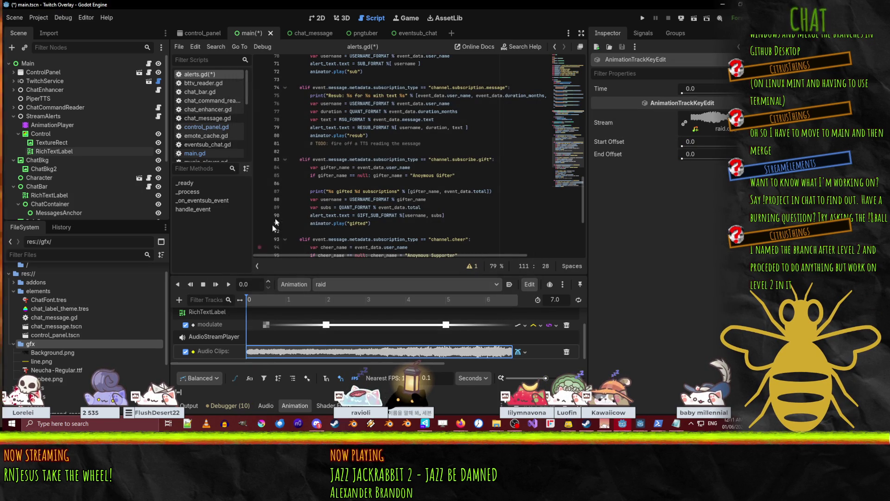
Step: Play the raid animation on the 2D canvas to preview the alert
left_click(323, 18)
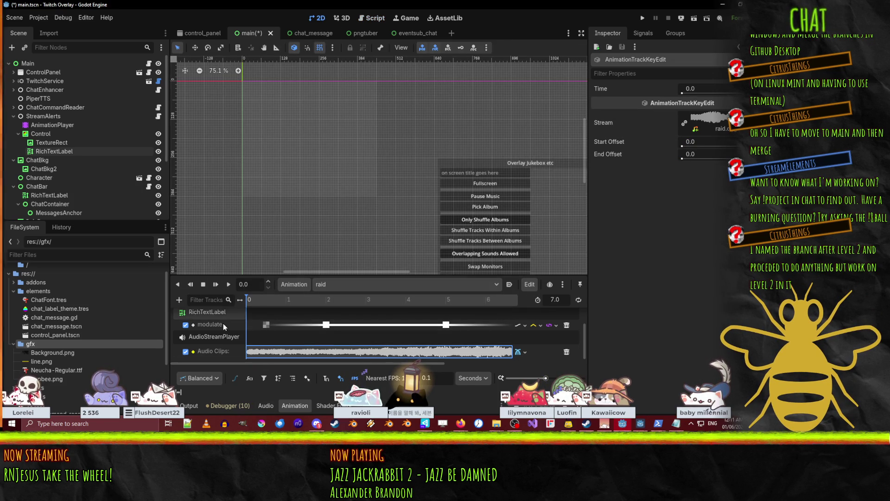
left_click(229, 285)
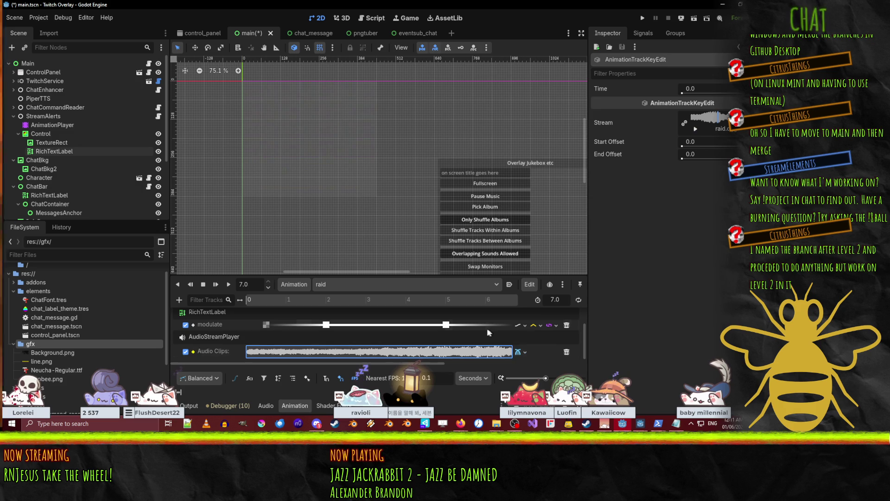
scroll(493, 327, "down", 3)
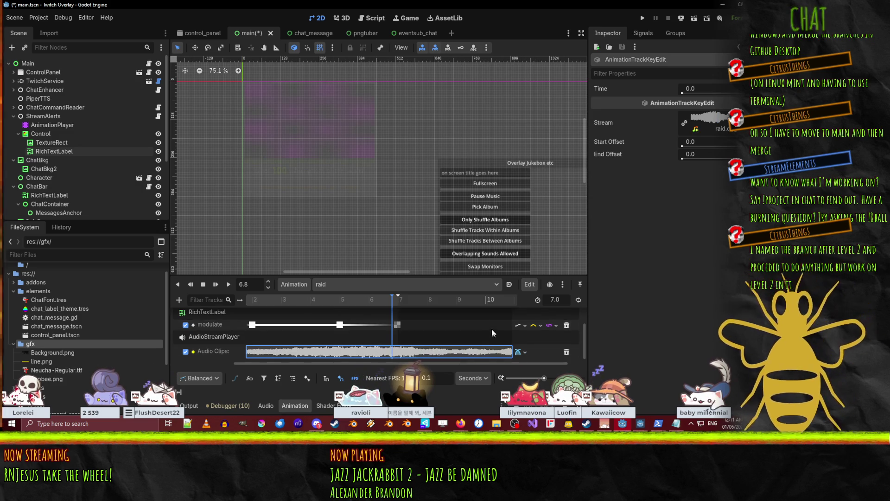
Step: Change the raid animation length from 10 to 16 and finally 16.5 seconds
type("10")
key("Return")
scroll(444, 330, "down", 3)
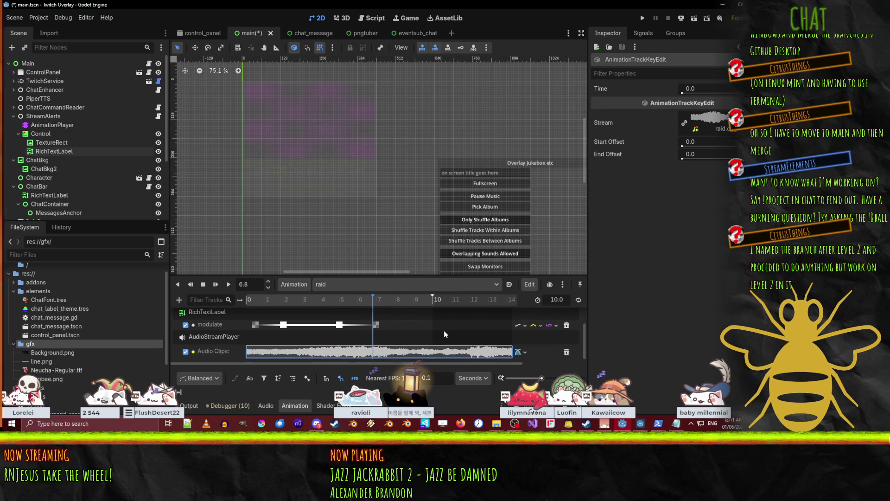
scroll(444, 330, "down", 2)
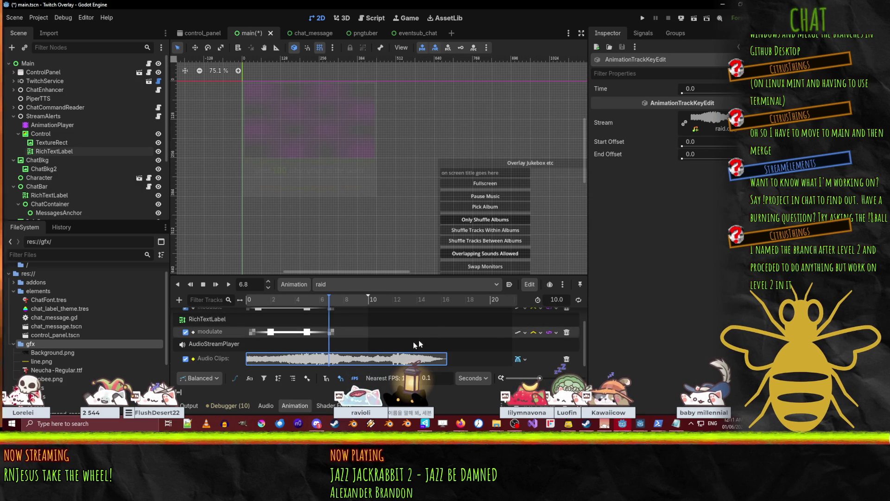
left_click(444, 299)
left_click(559, 300)
type("6")
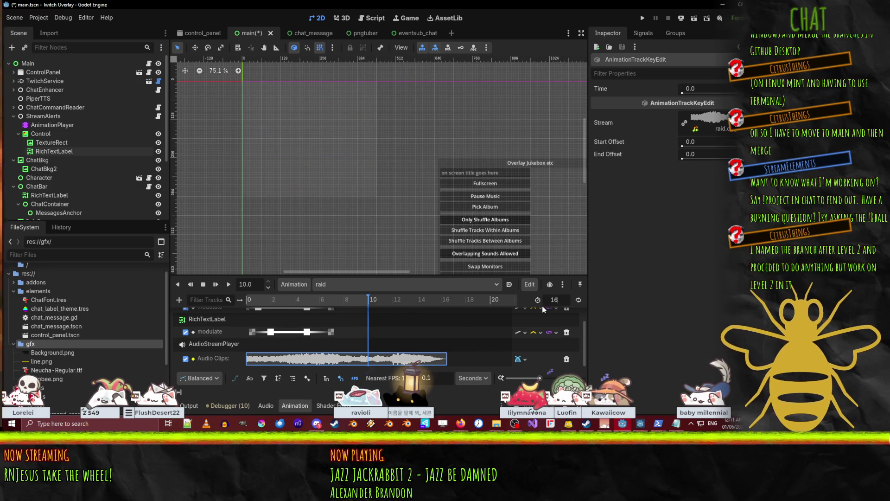
key("Return")
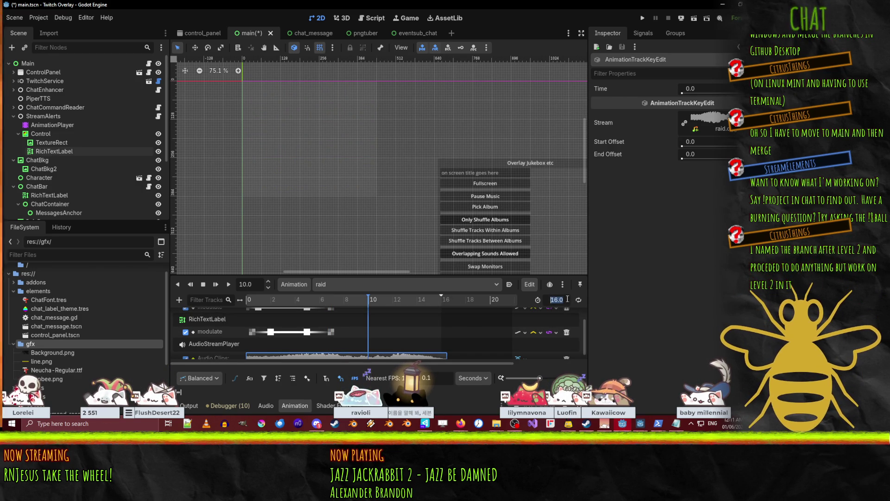
key("BackSpace")
type("5")
key("Return")
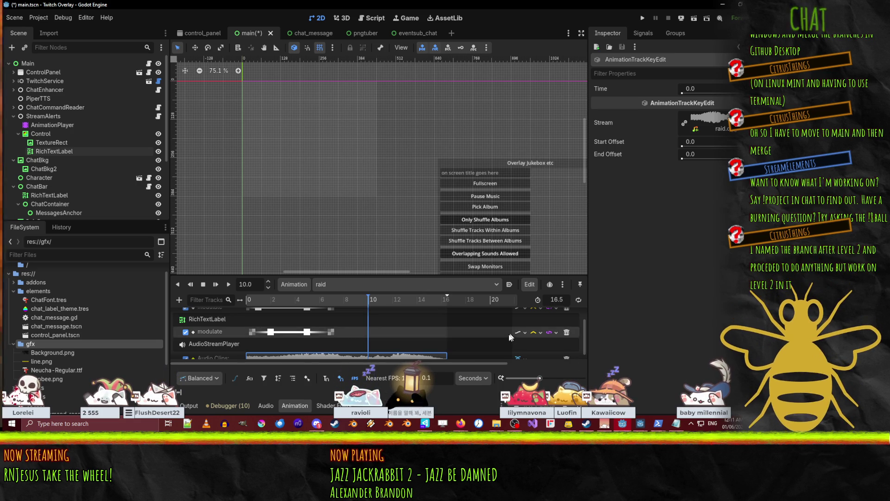
Step: Play the 16.5-second raid animation from the start, then stop the preview
key("shift+d")
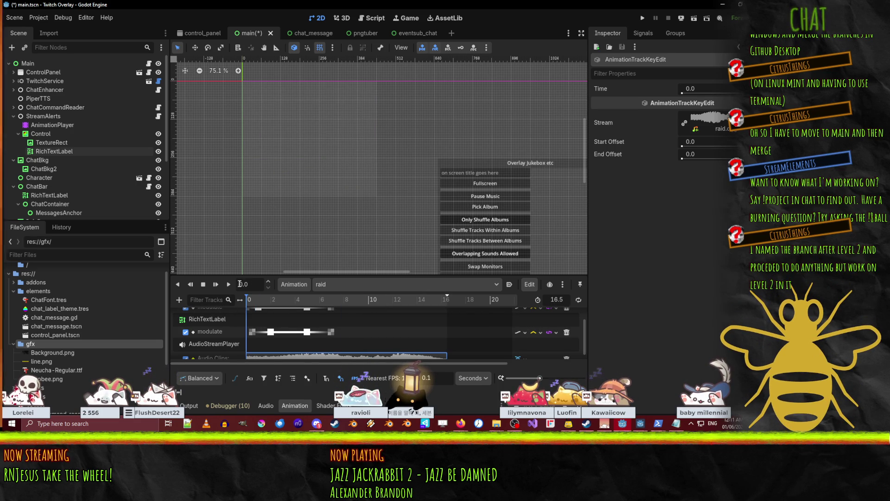
key("shift+d")
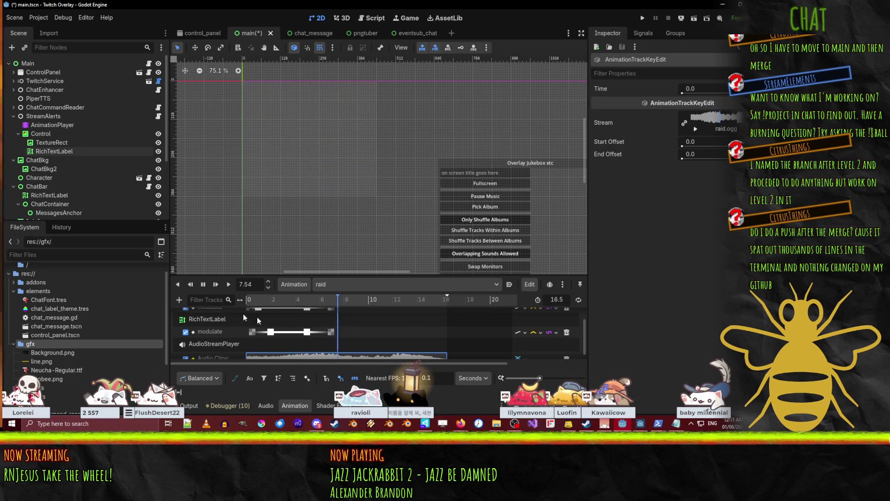
left_click(202, 286)
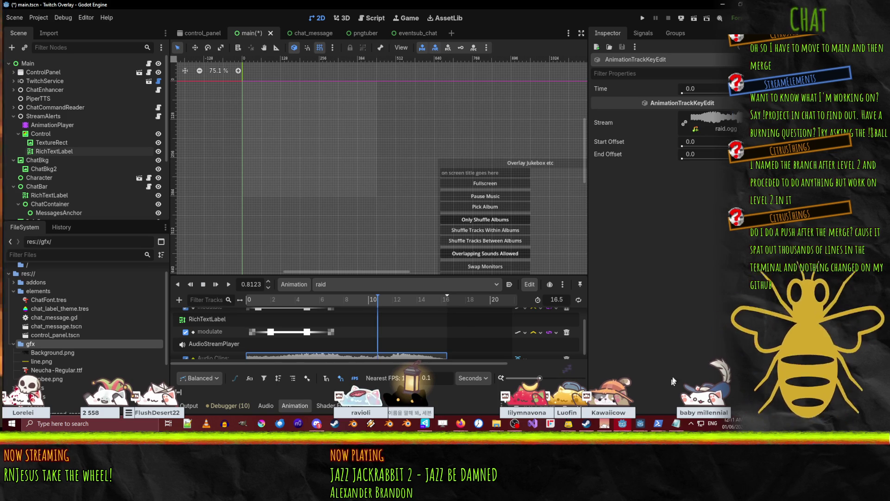
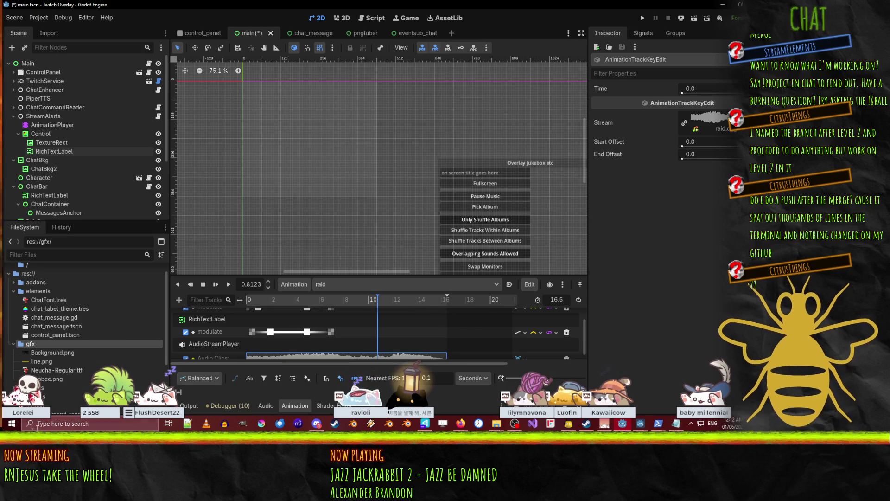
Step: Minimise the Godot editor to reveal the Streaming Docs Explorer and P4V windows behind it
left_click(727, 4)
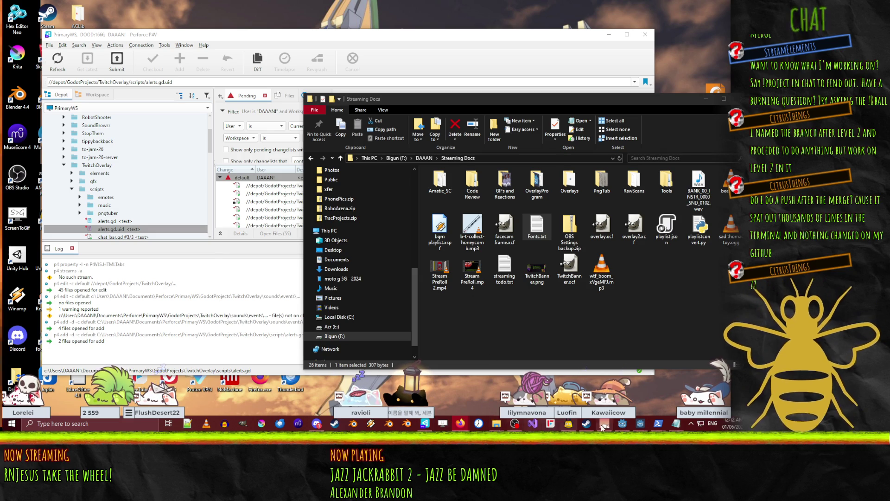
mouse_move(660, 423)
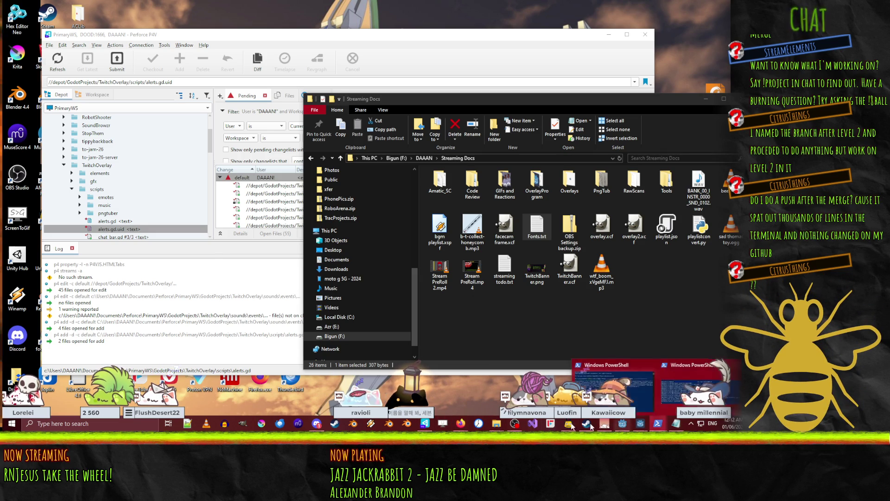
left_click(701, 424)
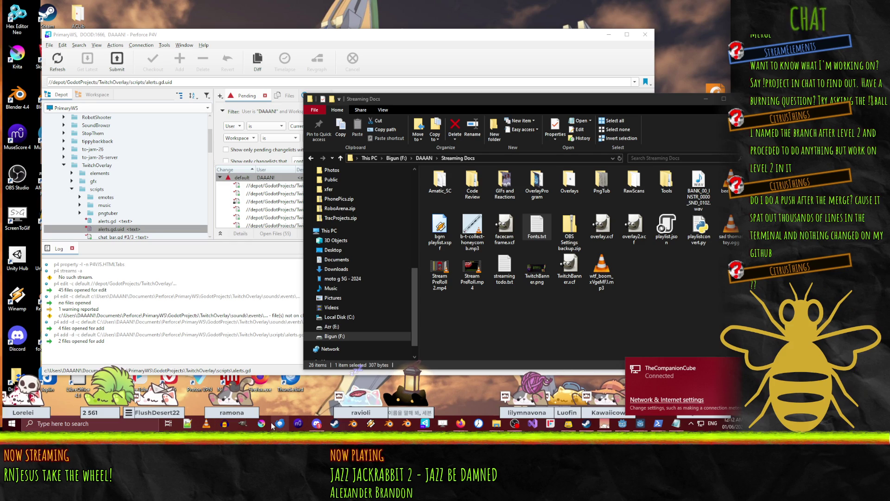
Step: Launch Command Prompt via cmd and change into the Documents folder
left_click(5, 429)
type("cmd")
key("Return")
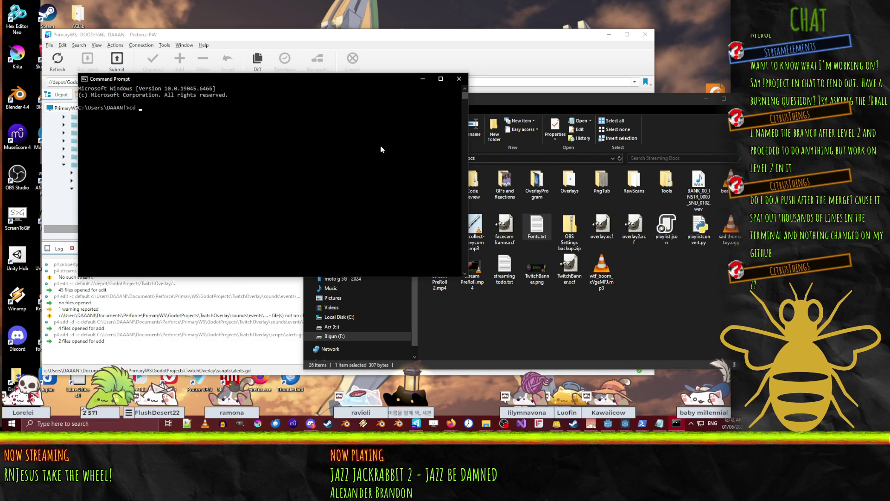
type("cd .dotnet")
key("BackSpace")
key("BackSpace")
key("BackSpace")
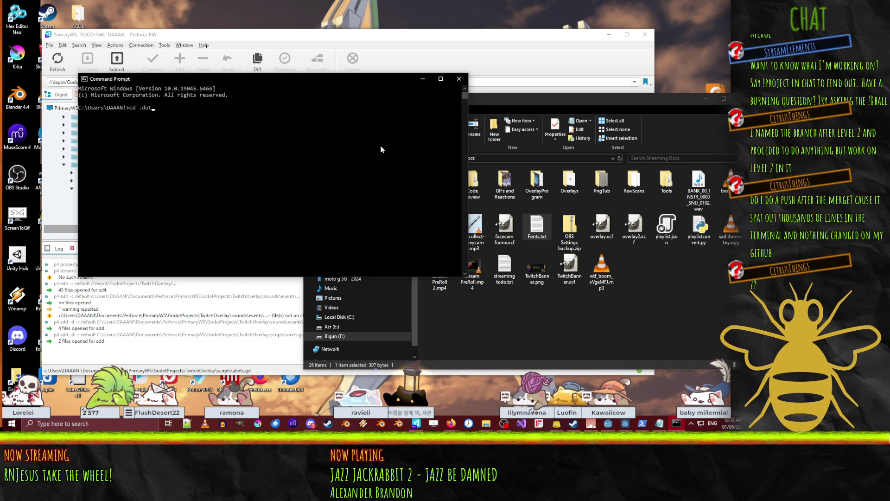
key("BackSpace")
key("BackSpace")
key("BackSpace")
type("Documentsg")
key("BackSpace")
type("\\")
key("Return")
Step: Switch to drive F, go to F:\DAAAN\Git and list its contents with dir
type("cd gi")
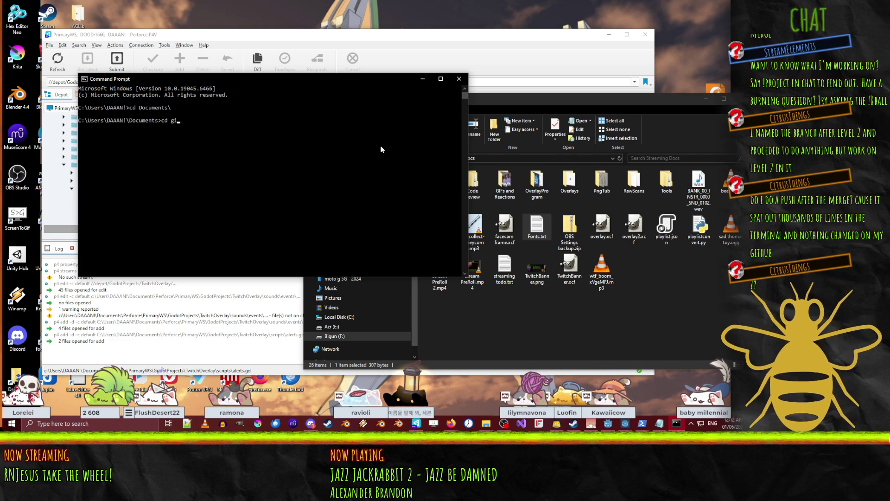
key("BackSpace")
key("BackSpace")
key("BackSpace")
type("f:")
key("Return")
type("cd DAAAN")
key("Return")
type("d Git")
key("Return")
type("ls")
key("Return")
type("di")
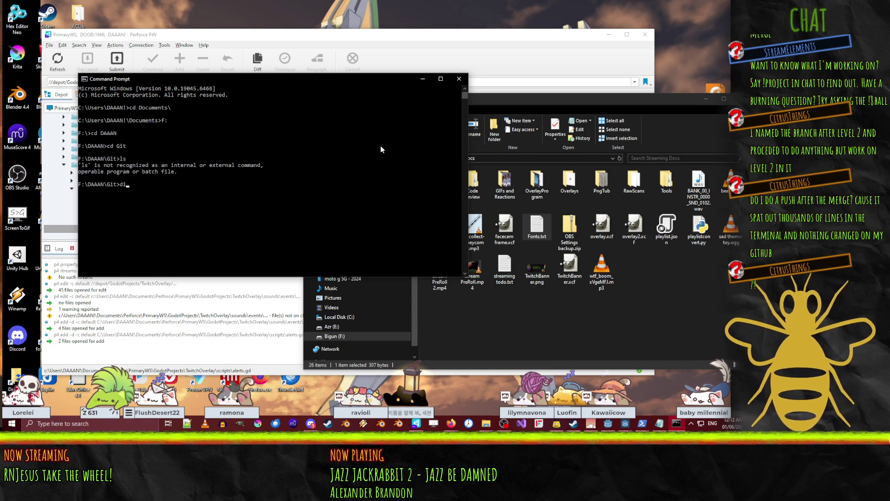
type("r")
key("Return")
Step: Enter the SoundBrowzr repository folder and run git status
type("cd")
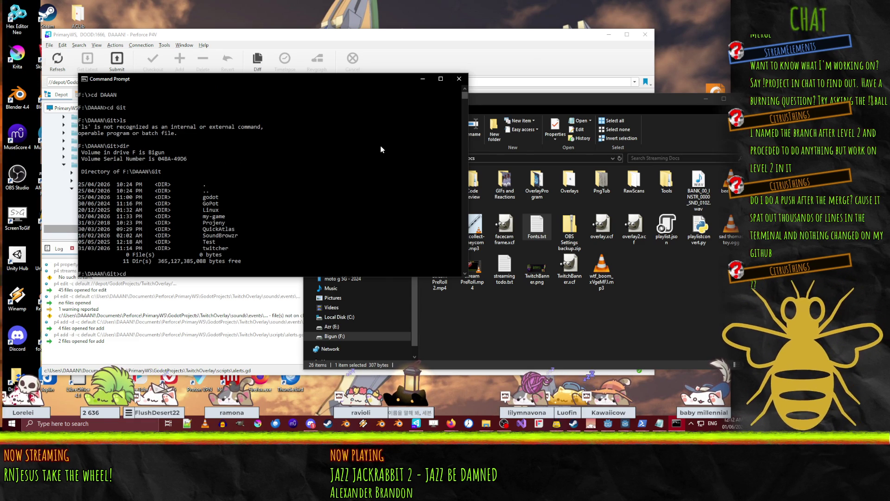
type("sound")
key("Tab")
key("Return")
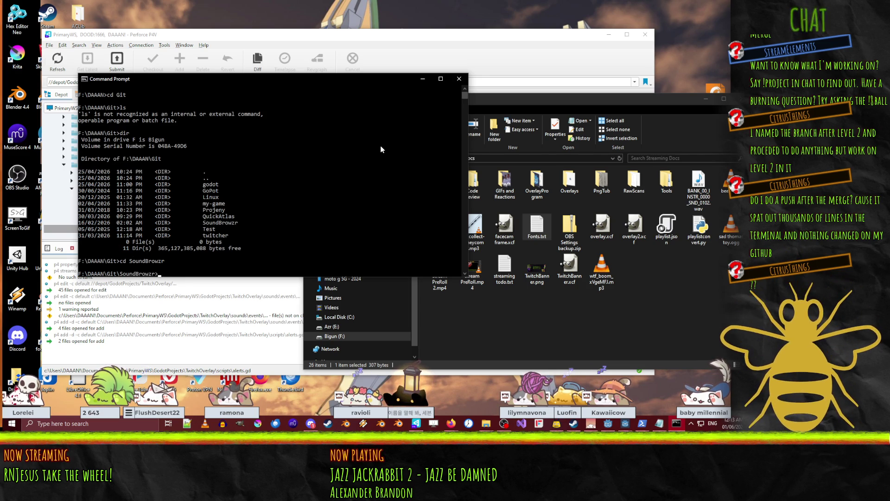
type("git status")
key("Return")
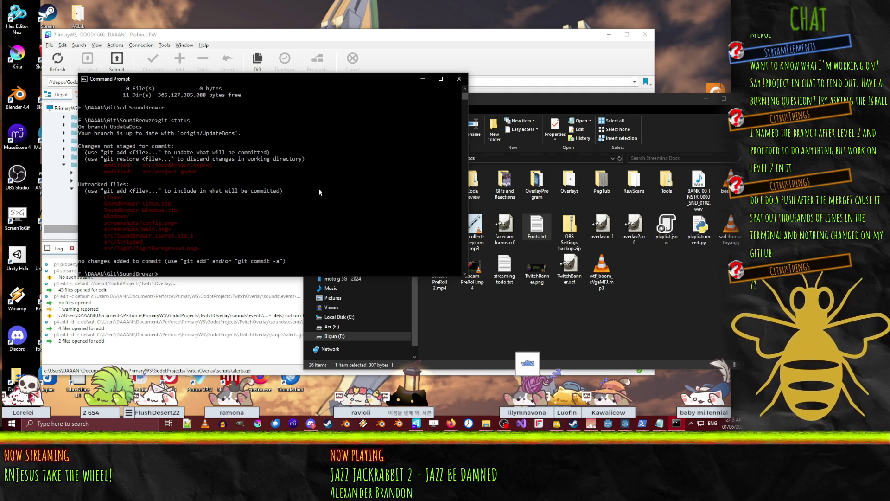
Step: Show the git diff of src\project.godot
type("git diff screenshots")
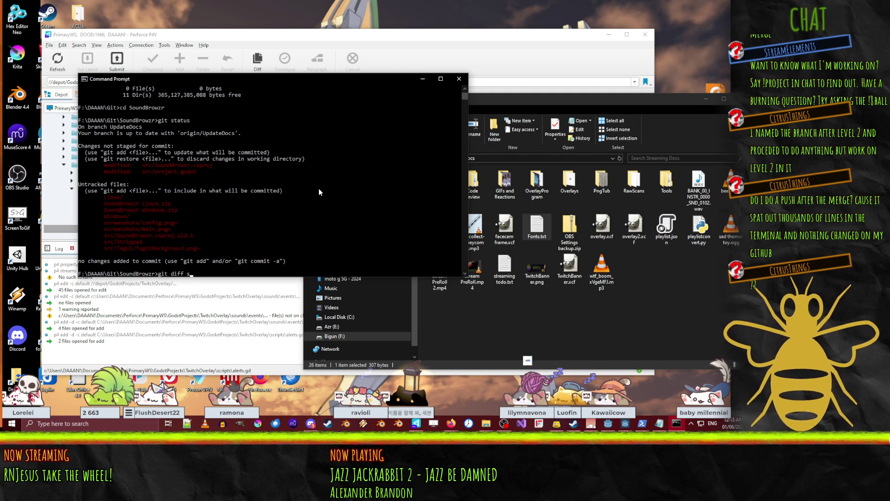
key("BackSpace")
key("BackSpace")
key("BackSpace")
type("S")
key("Tab")
key("BackSpace")
key("BackSpace")
key("BackSpace")
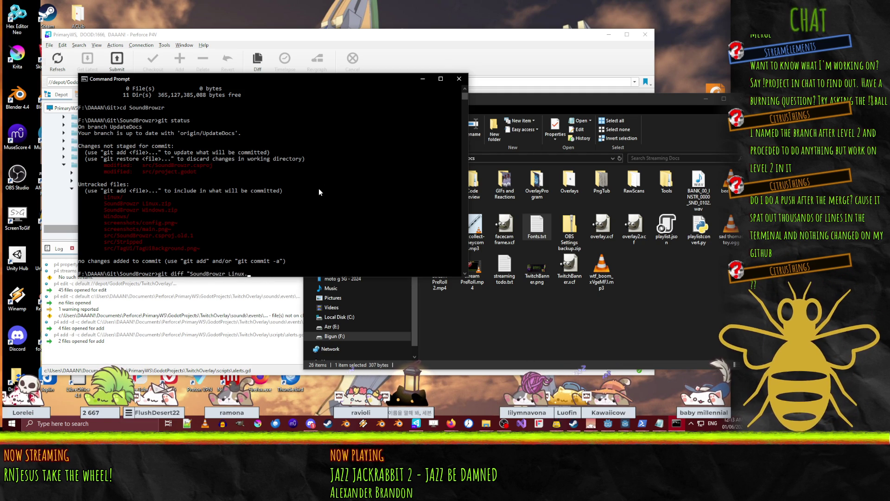
key("BackSpace")
key("BackSpace")
key("BackSpace")
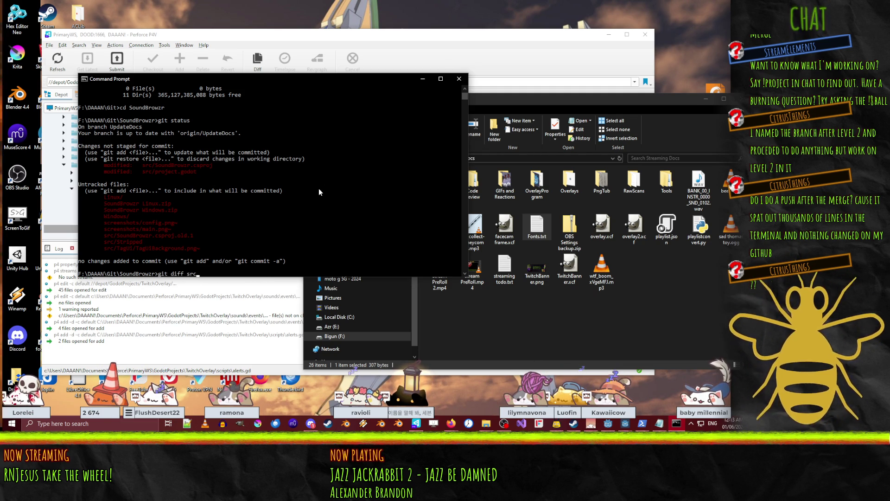
type("pr")
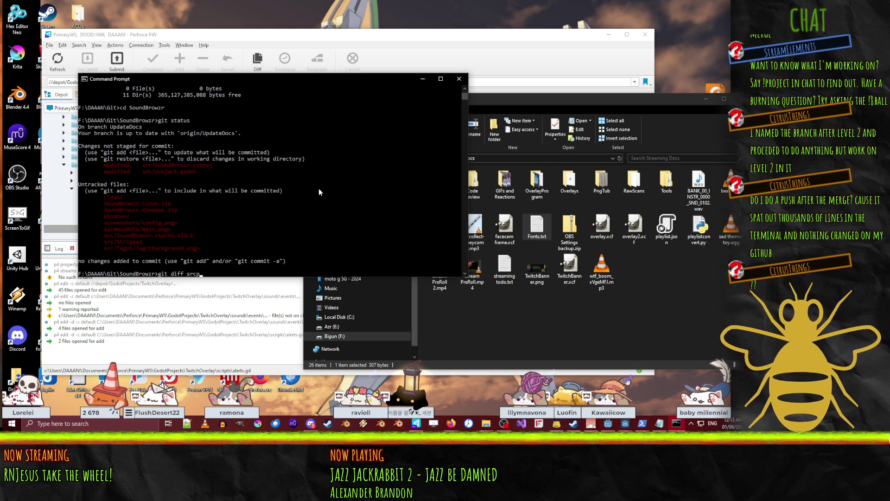
key("Tab")
key("Return")
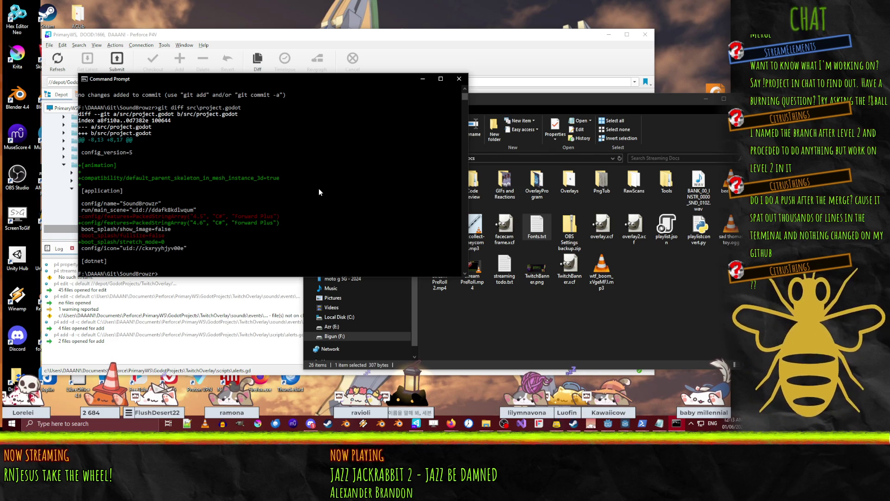
Step: Change into src and create the new branch Godot46 with git checkout -b
type("cd sr")
key("Return")
type("heckout -")
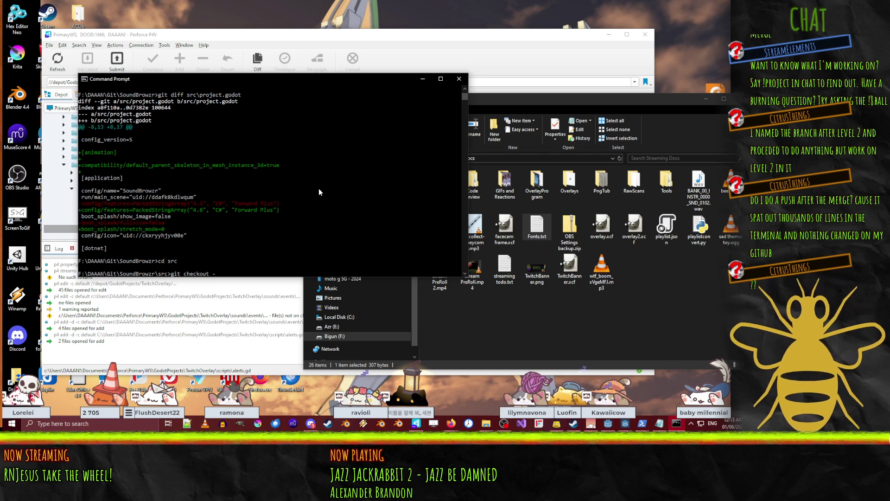
type("b")
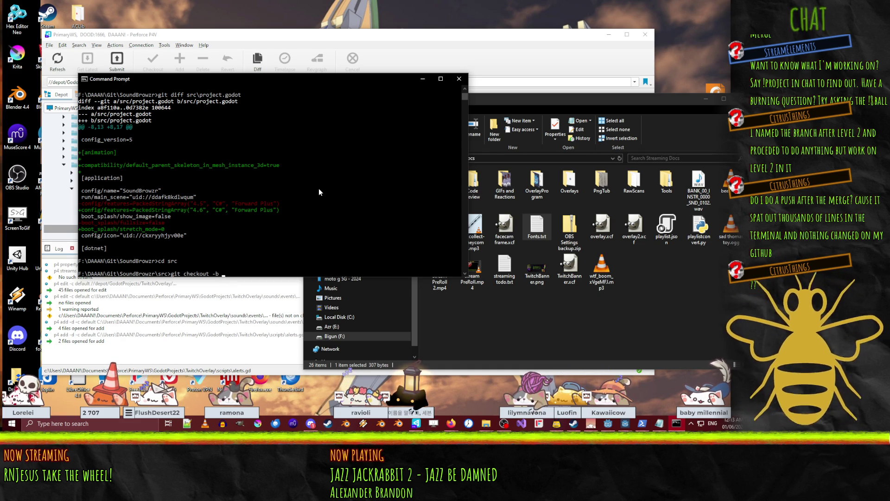
type("Godot46")
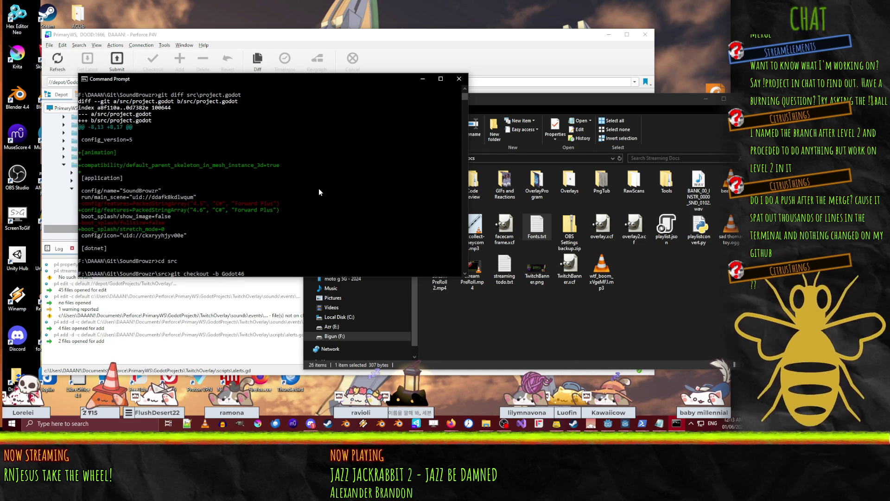
key("Return")
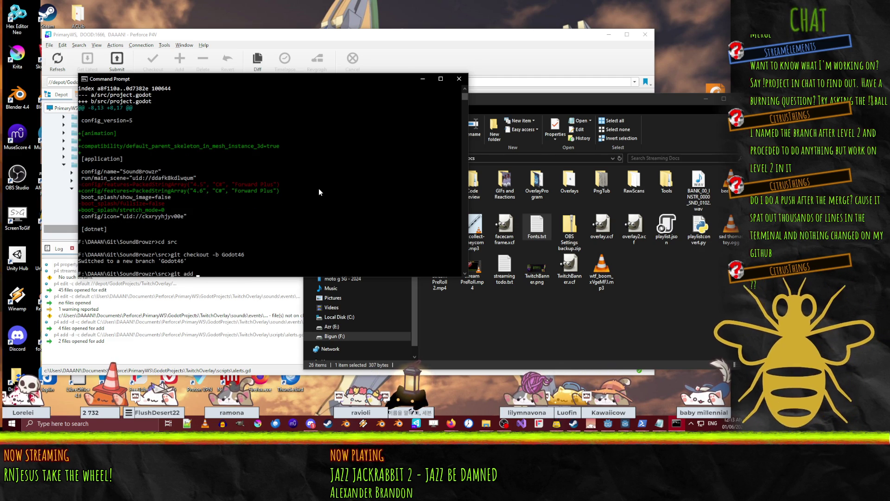
Step: Stage project.godot and check git status
key("BackSpace")
key("BackSpace")
type(".godot")
key("BackSpace")
key("BackSpace")
key("BackSpace")
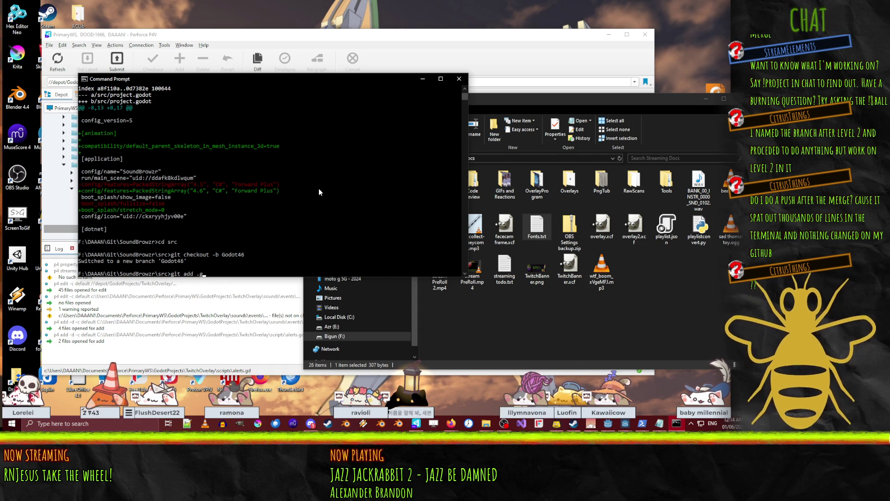
type("project.godot")
key("Return")
type("git stat")
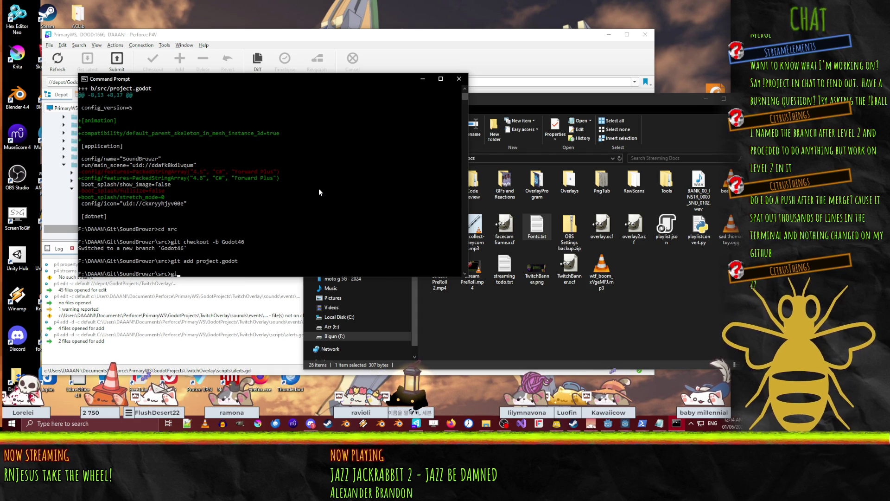
type("us")
key("Return")
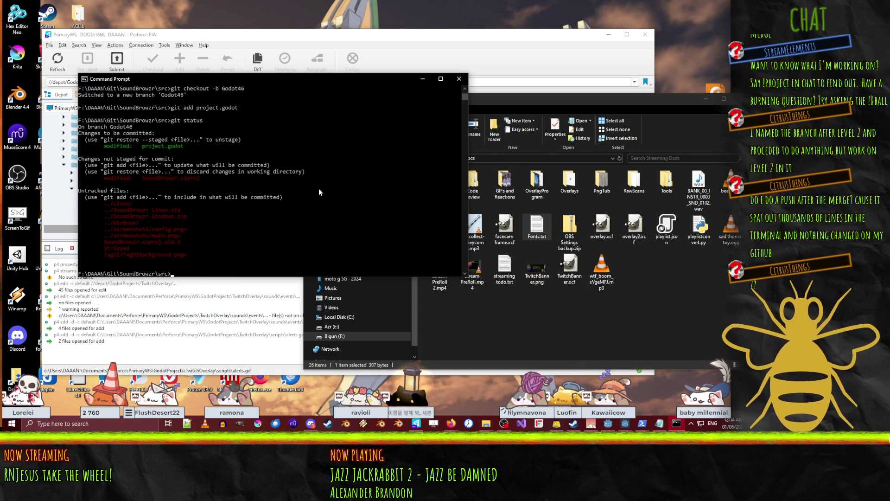
Step: Review the SoundBrowzr.csproj diff, then stage that file as well
type("git diff ")
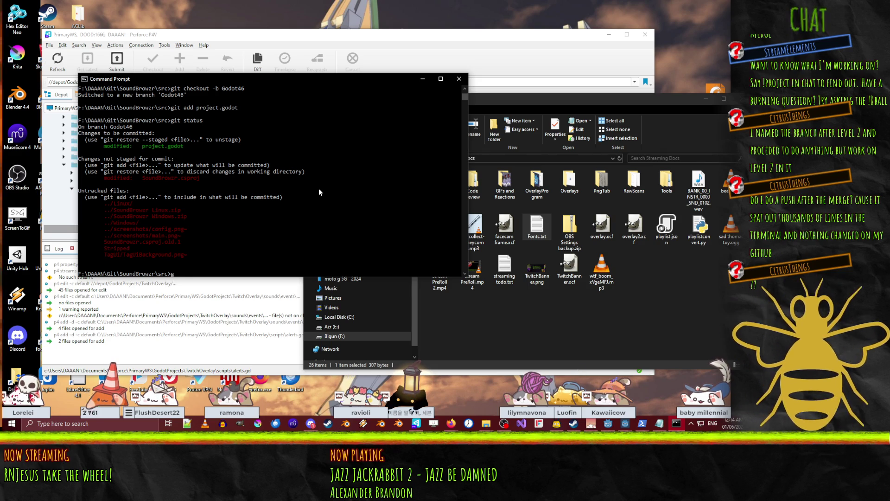
type("SoundBrowzr.csproj")
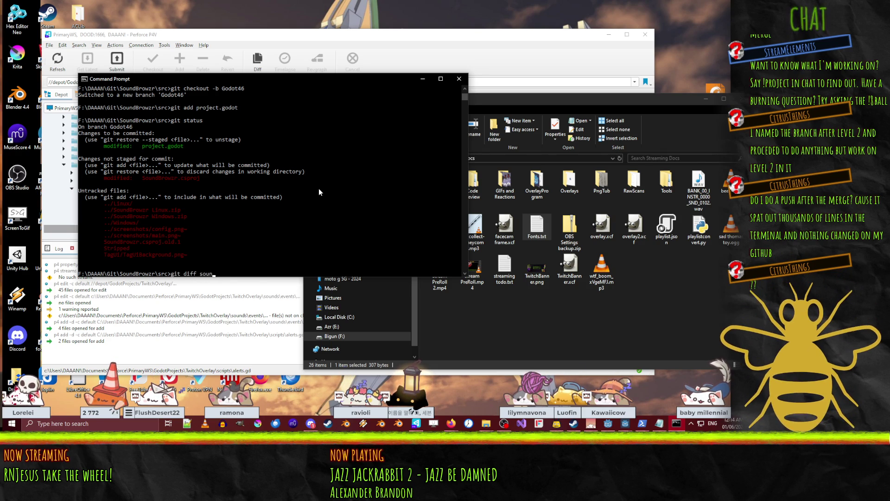
key("Return")
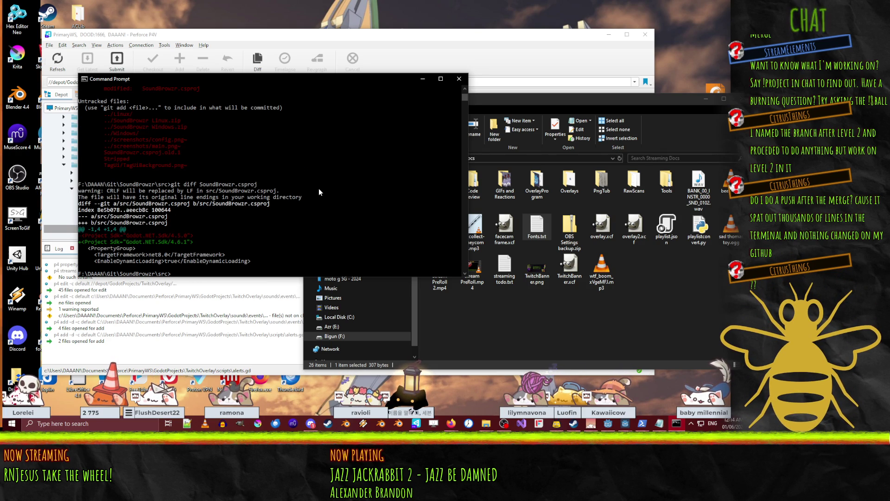
key("Up")
key("Left")
key("Left")
key("Left")
key("BackSpace")
key("BackSpace")
key("BackSpace")
type("add")
key("Return")
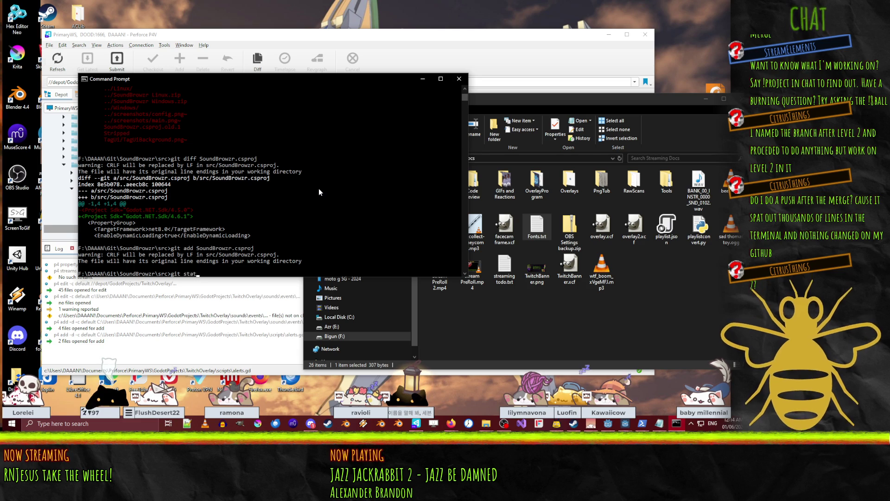
Step: Confirm both files are staged and commit them with the message 'Update to godot 4.6'
type("us")
key("Return")
type("ommit")
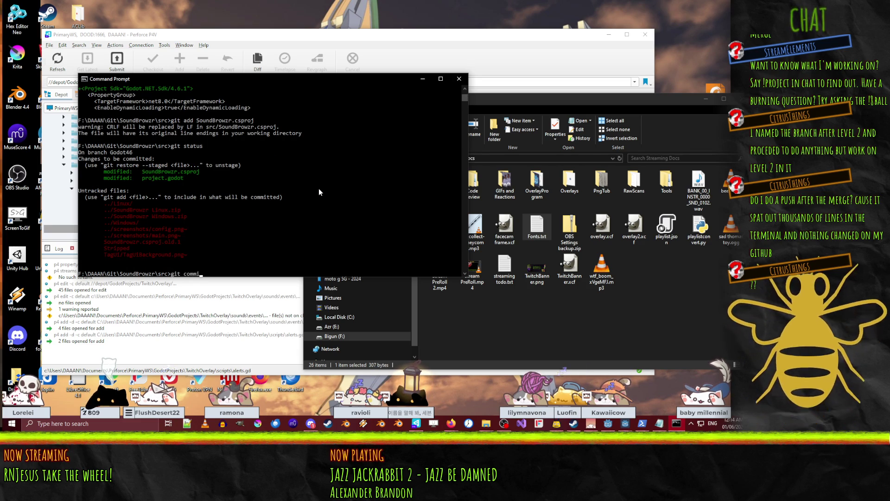
key("Return")
type("iUpdate to godot 4.6")
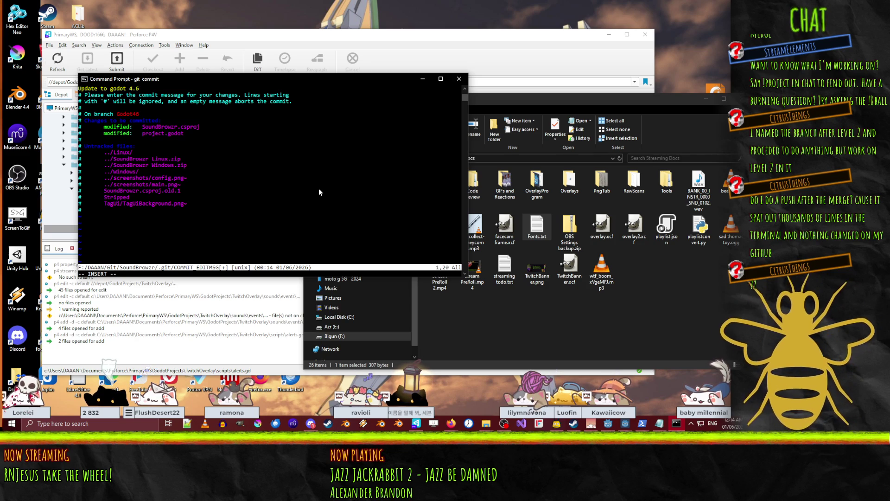
key("Escape")
type(":wq")
key("Return")
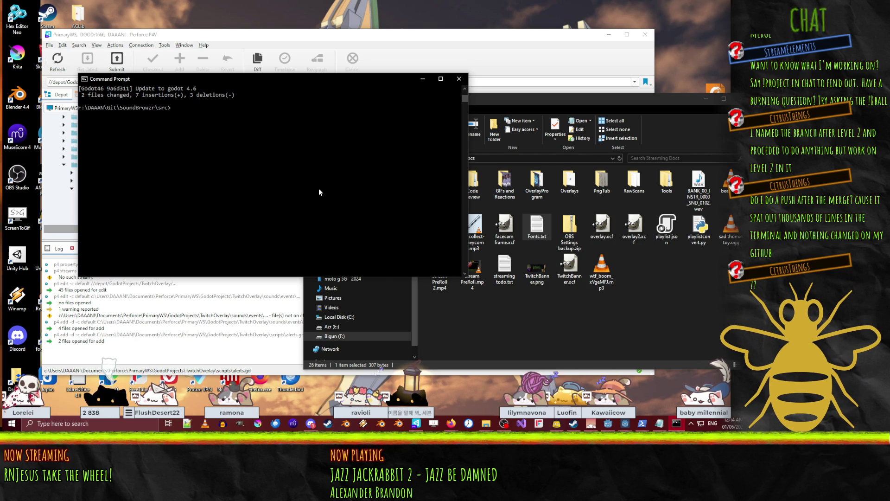
Step: Push Godot46 using the suggested 'git push --set-upstream origin Godot46' command
type("push")
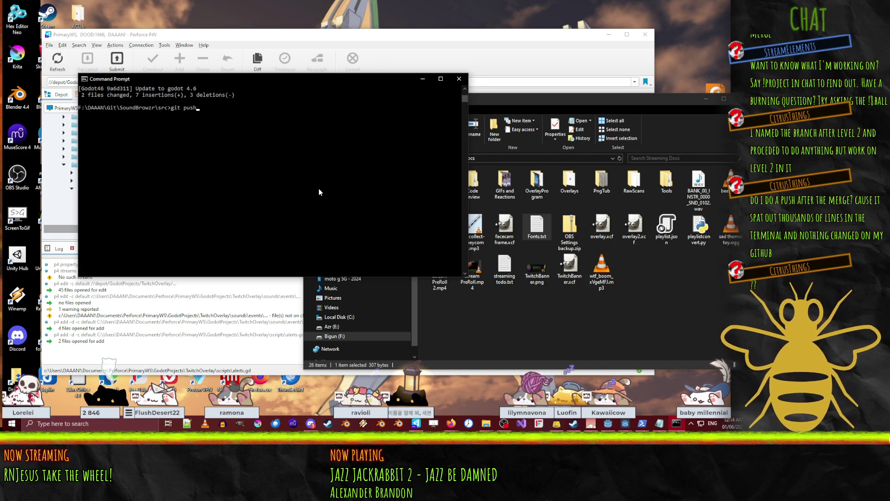
key("Return")
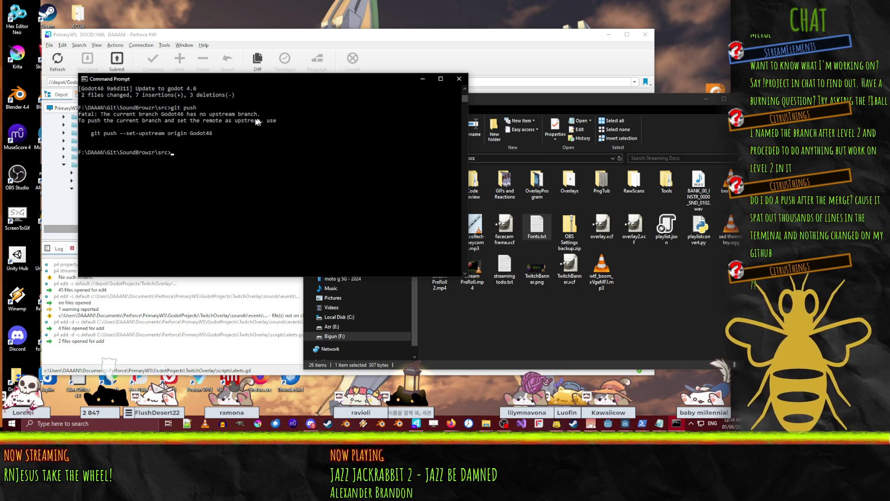
left_click_drag(91, 135, 212, 134)
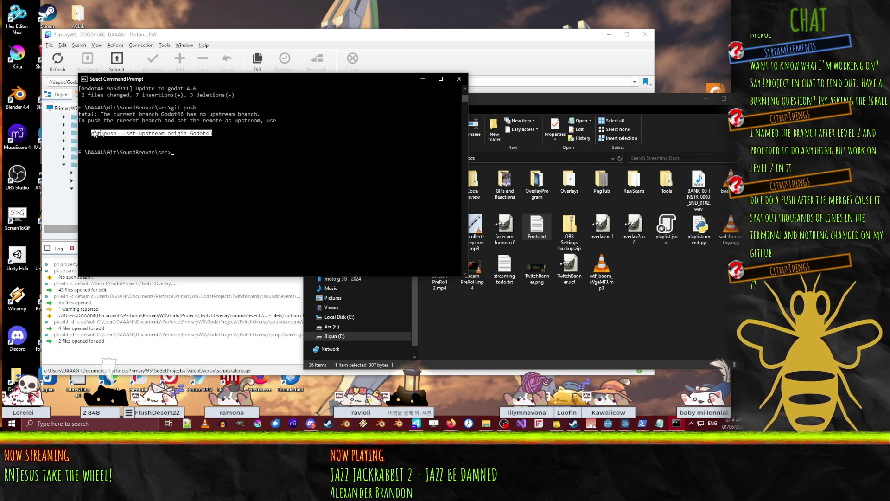
right_click(129, 134)
right_click(190, 153)
key("Return")
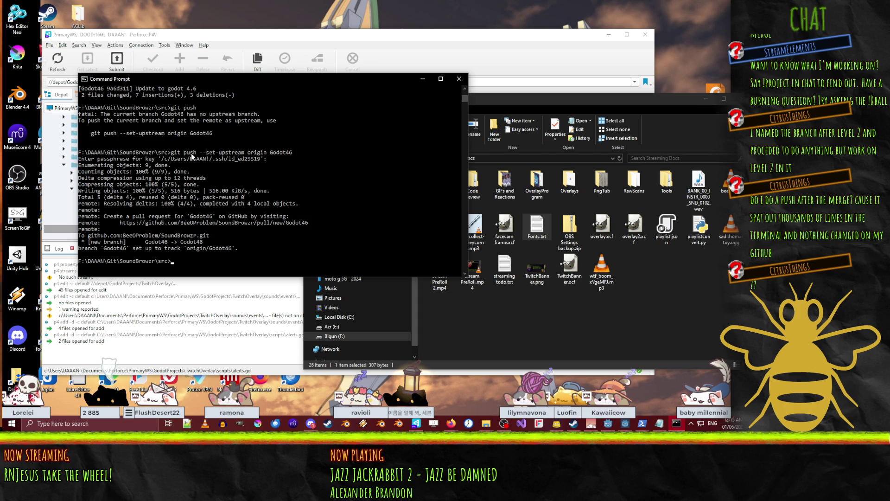
mouse_move(450, 424)
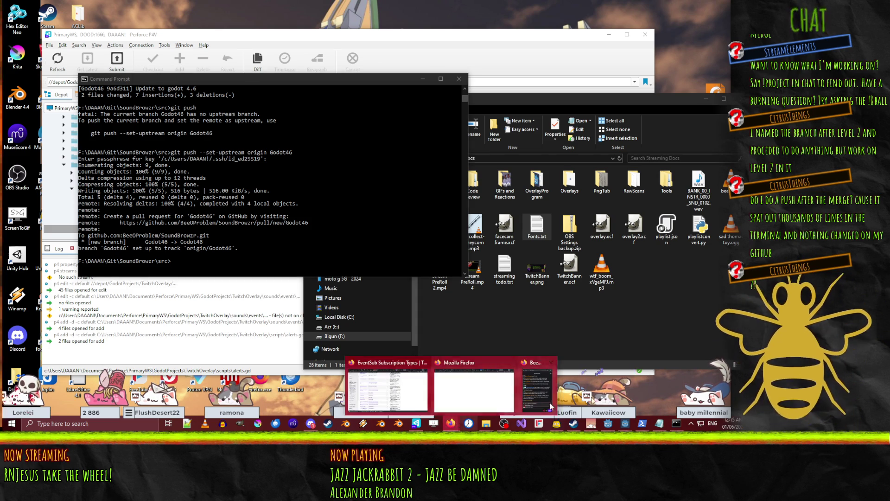
left_click(392, 394)
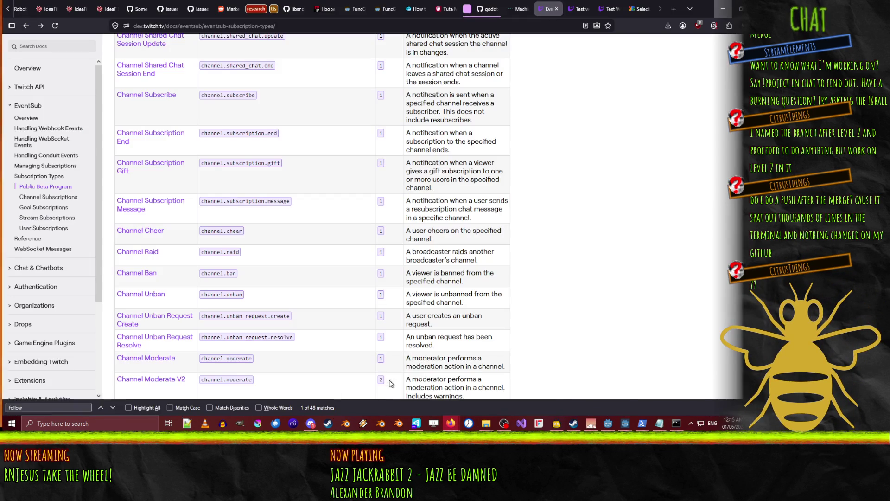
left_click(5, 7)
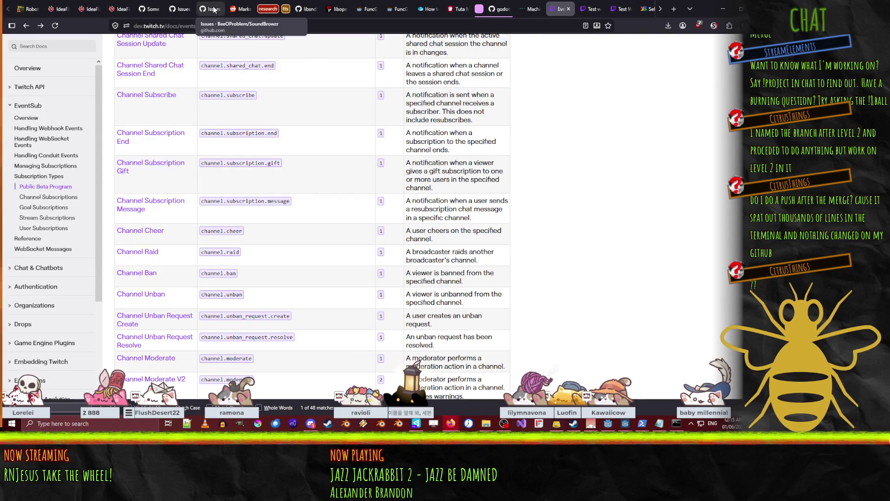
left_click(211, 9)
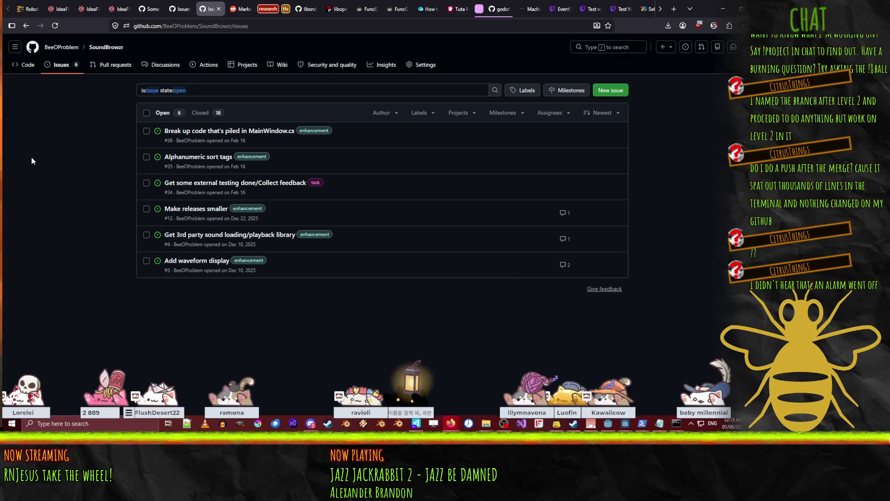
key("super+Down")
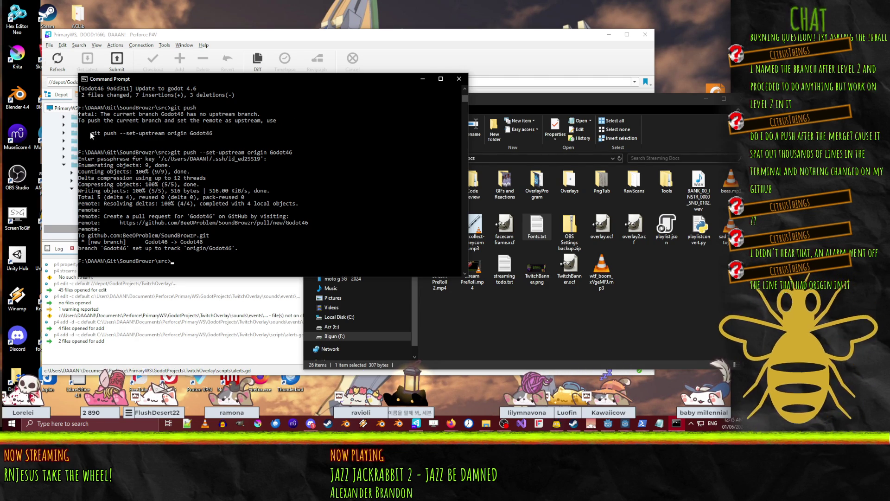
left_click_drag(119, 134, 206, 134)
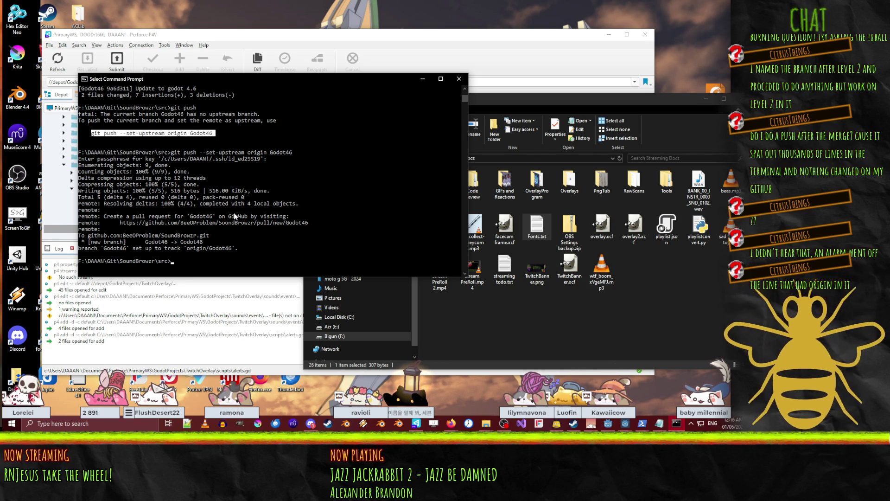
left_click(243, 183)
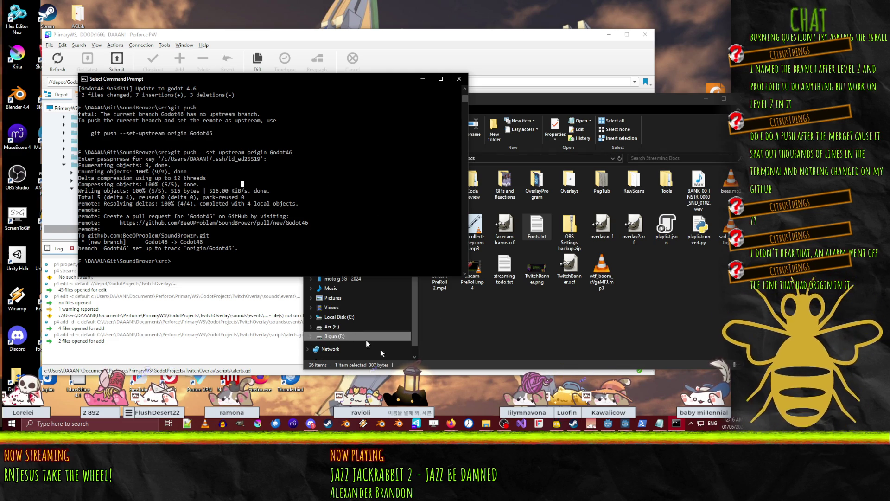
left_click(452, 423)
Step: Open a Godot46 pull request from Compare & pull request, describing it as a project update
left_click(393, 396)
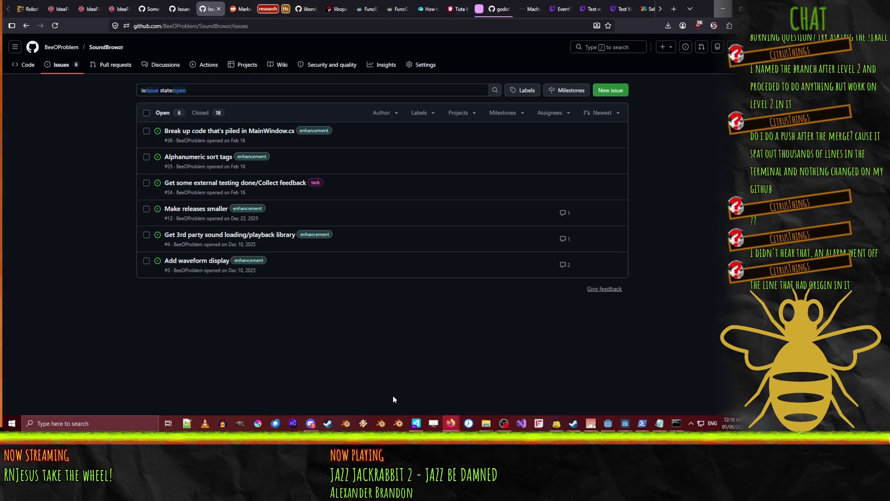
left_click(19, 66)
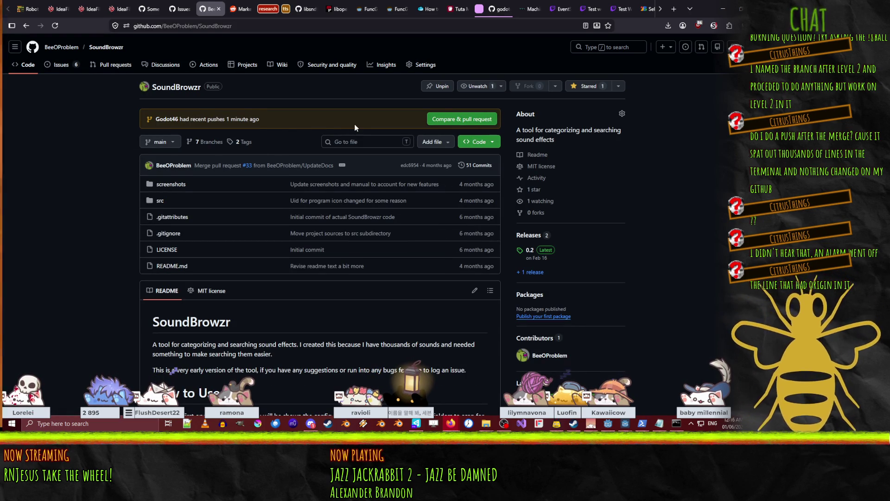
left_click(462, 119)
left_click(282, 235)
type("Updates ")
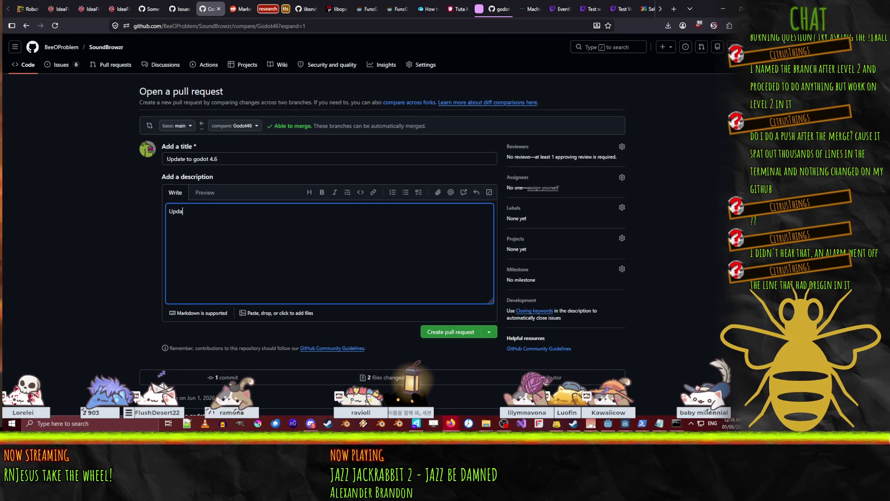
type("project")
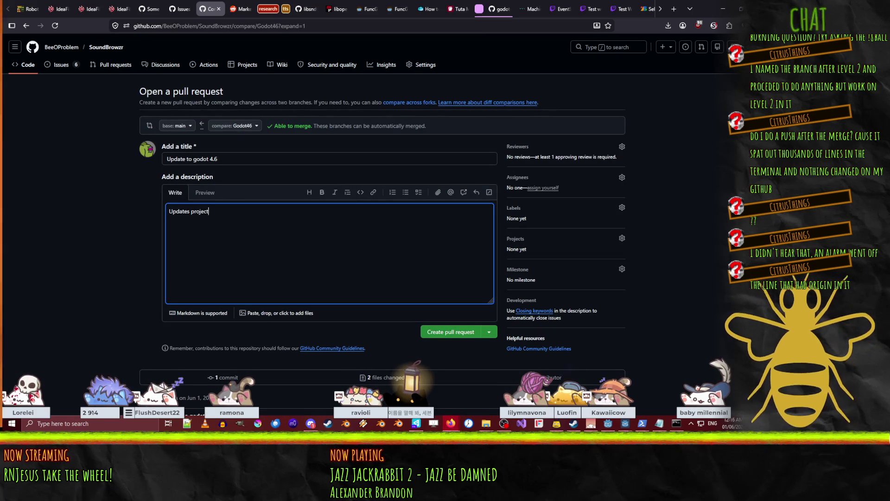
type(" to godot 4.6, no significant changes.")
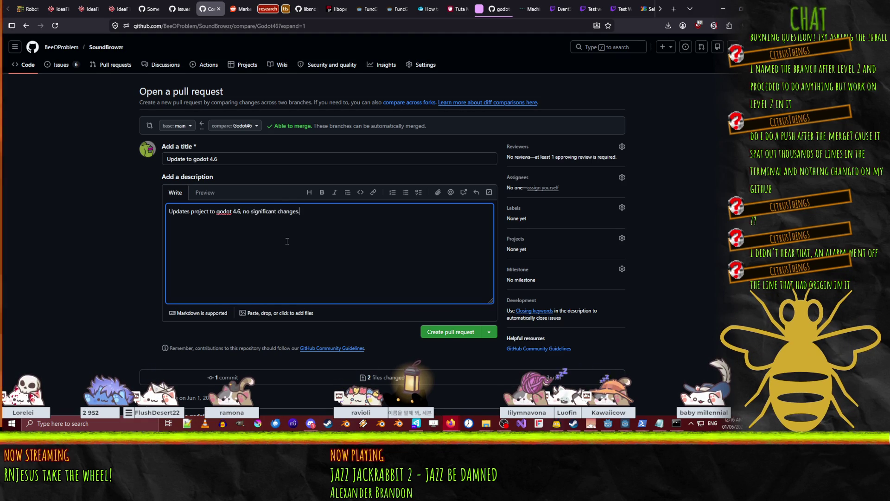
left_click(447, 333)
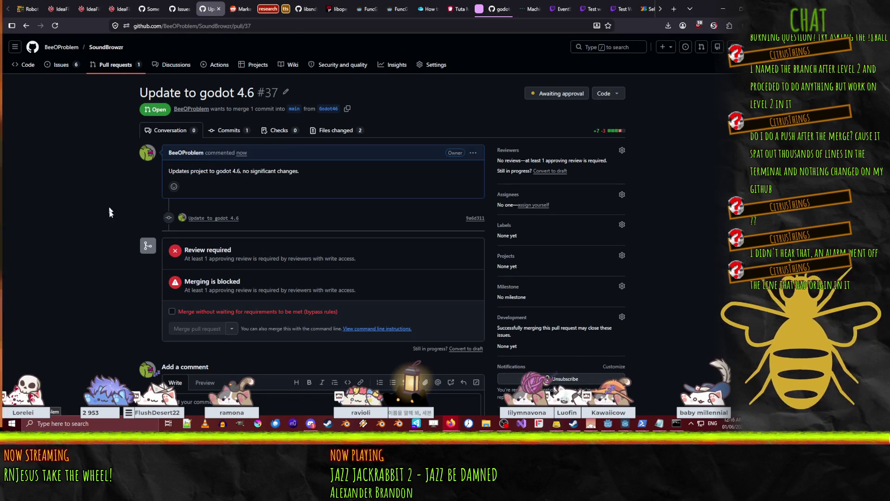
Step: Scroll through pull request #37's conversation page and dismiss the back-history list
scroll(112, 217, "down", 3)
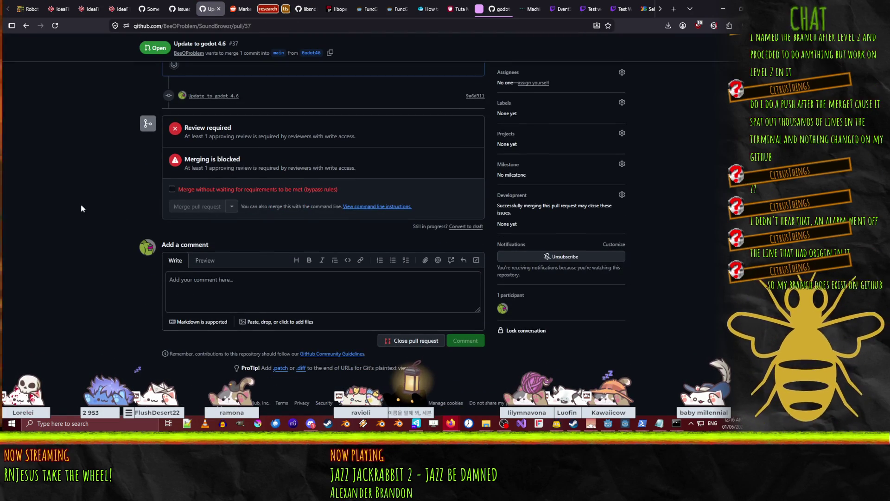
mouse_move(145, 250)
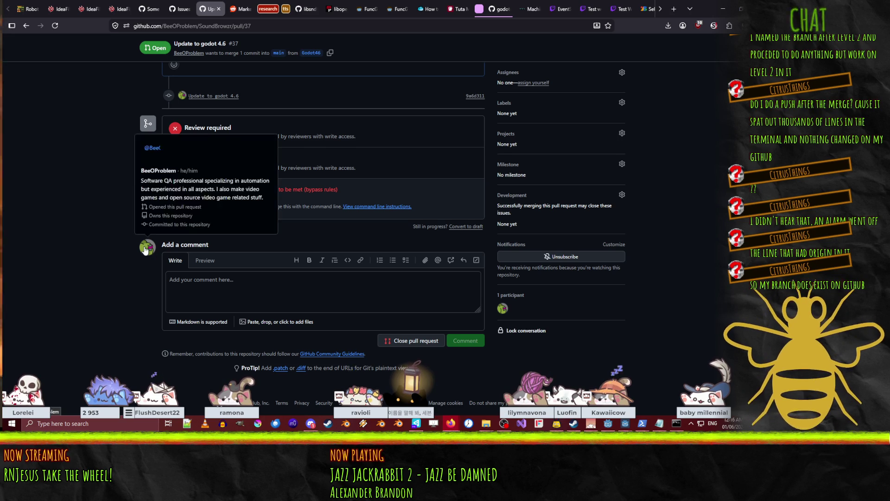
scroll(145, 250, "up", 2)
scroll(145, 250, "up", 1)
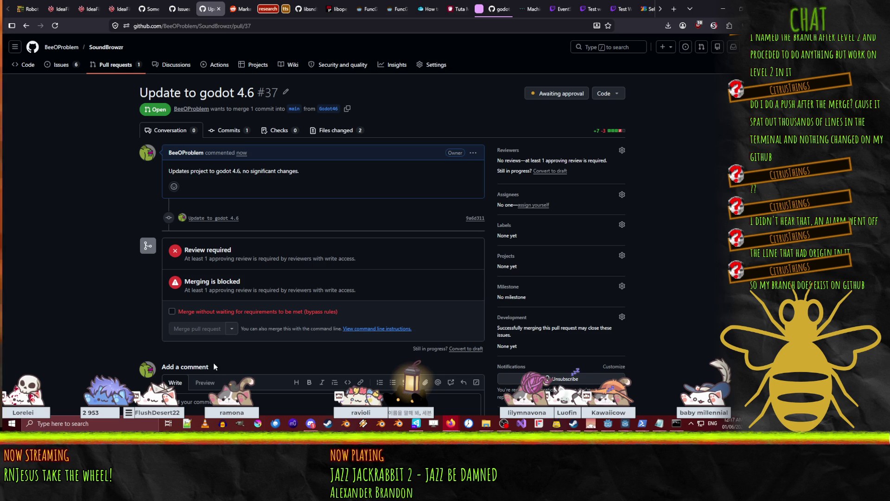
right_click(26, 25)
left_click(65, 319)
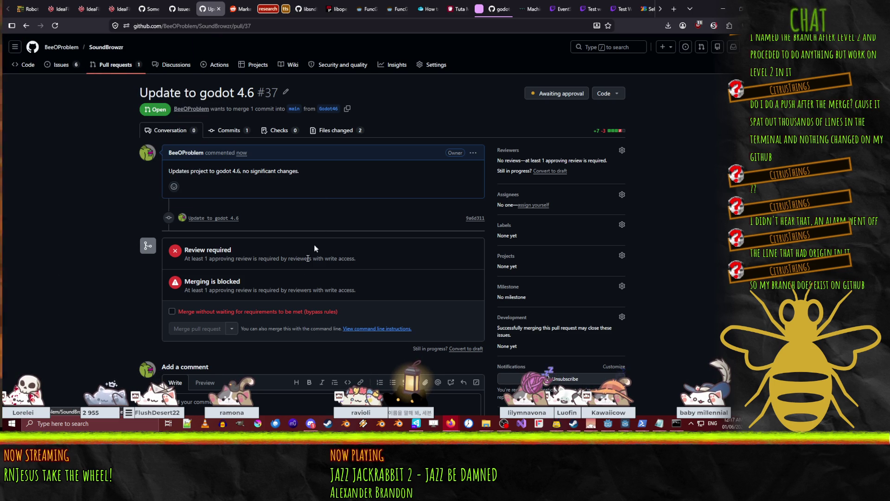
Step: Tick 'Merge without waiting for requirements', then bypass rules and confirm merging #37 into main
left_click(172, 311)
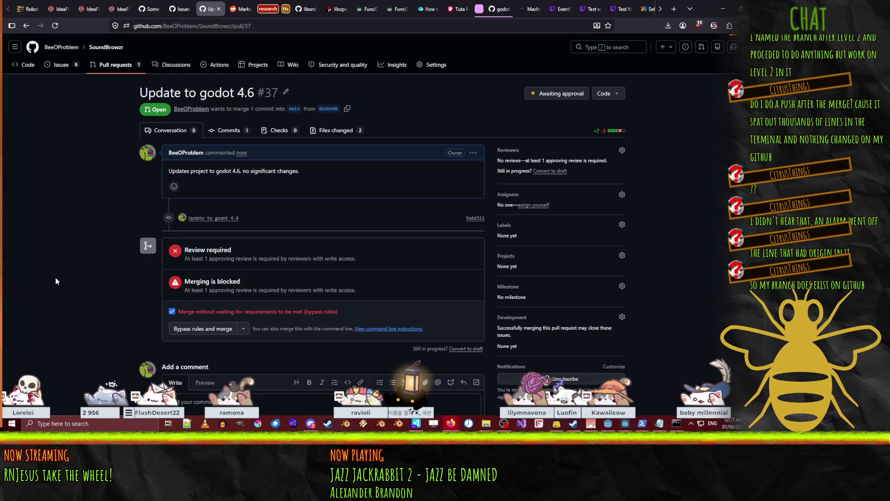
scroll(54, 278, "down", 2)
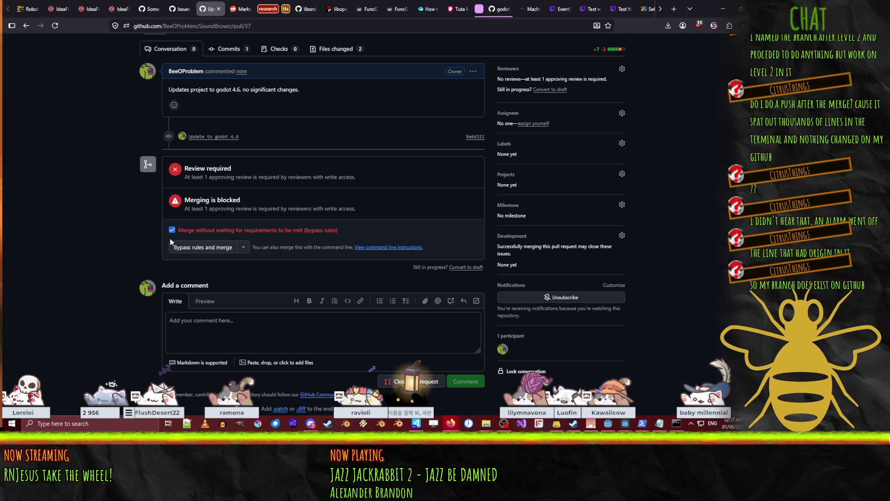
left_click(211, 249)
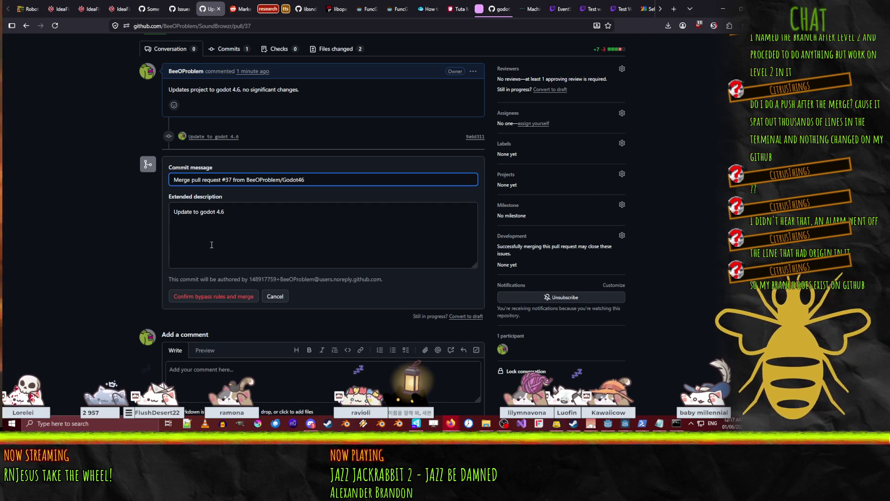
left_click(215, 299)
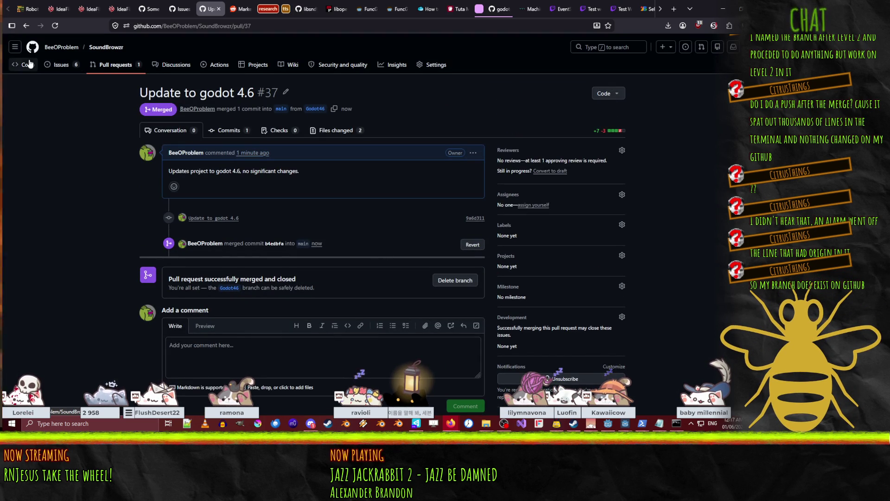
left_click(30, 64)
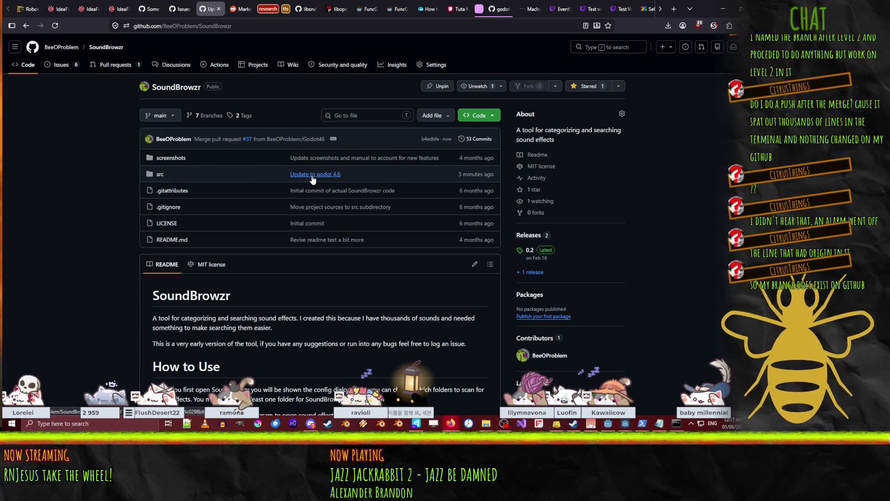
Step: Inspect main's src folder for the 4.6 update, then view the repository's branches list
left_click(160, 174)
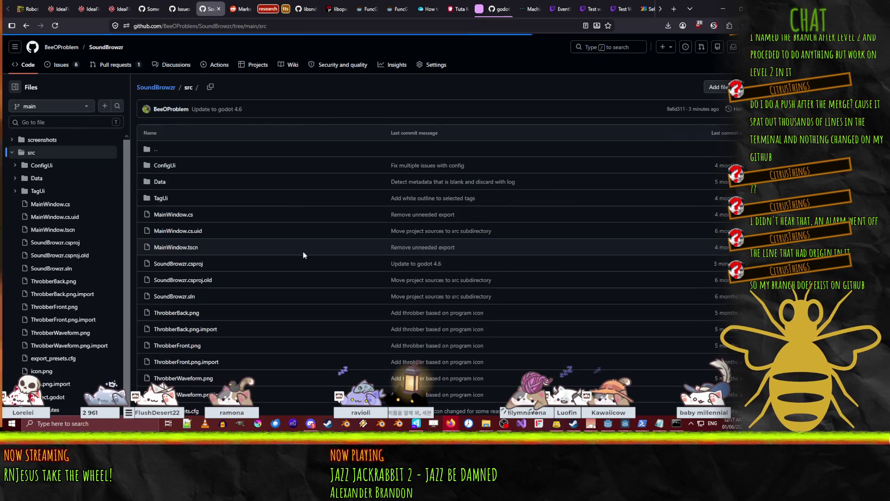
scroll(249, 163, "down", 2)
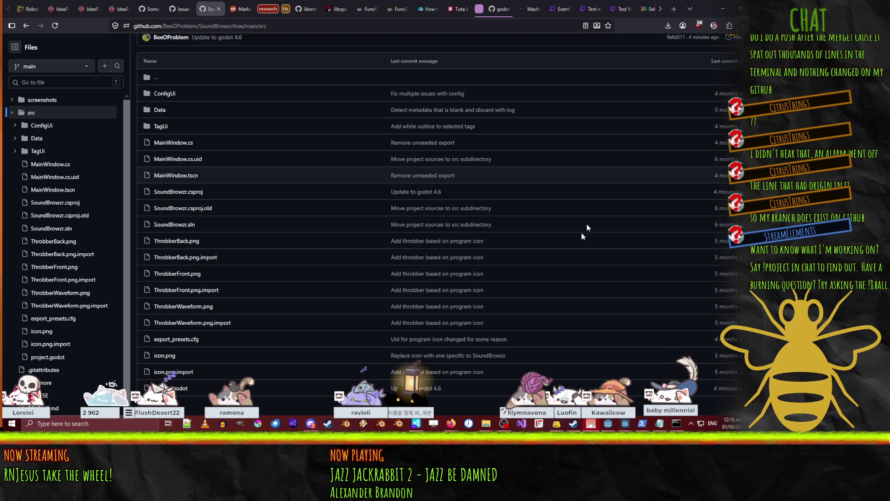
scroll(502, 277, "up", 2)
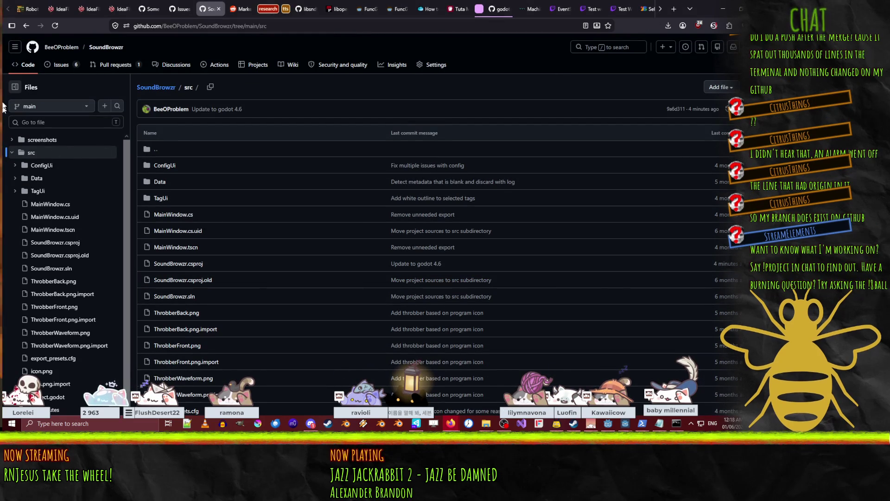
left_click(27, 65)
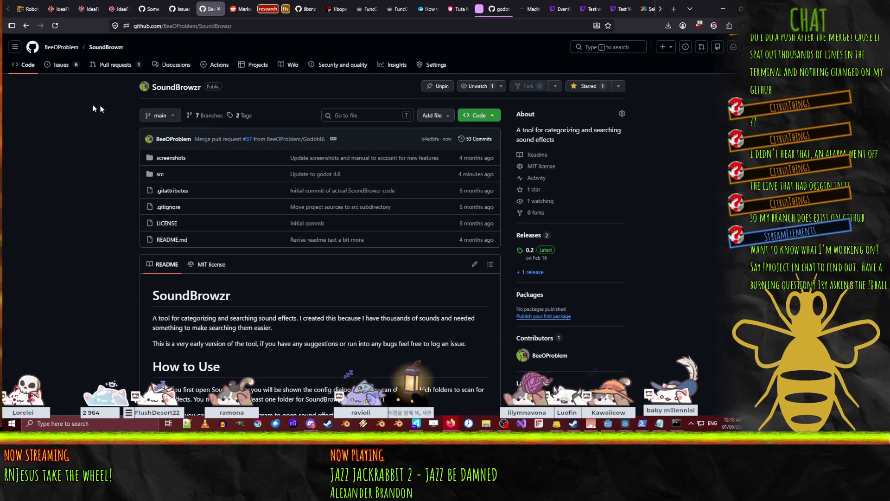
left_click(209, 116)
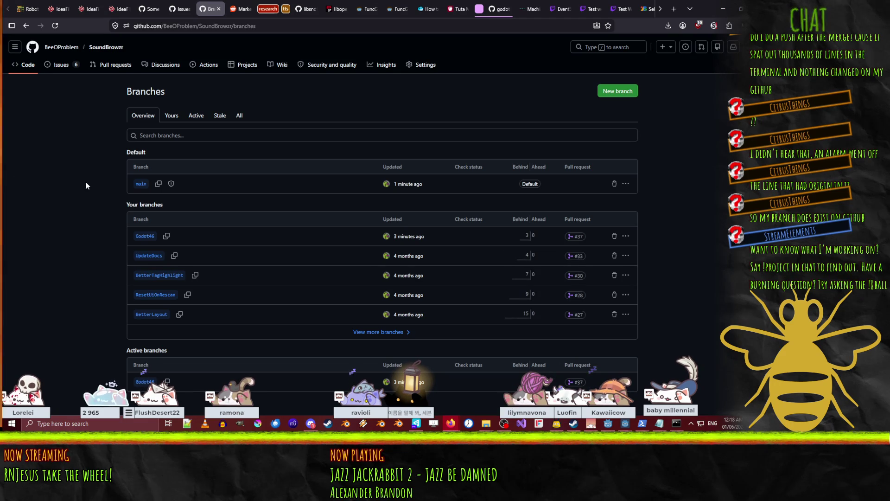
Step: Open and close the Godot46 branch's actions menu without choosing any option
scroll(78, 285, "down", 1)
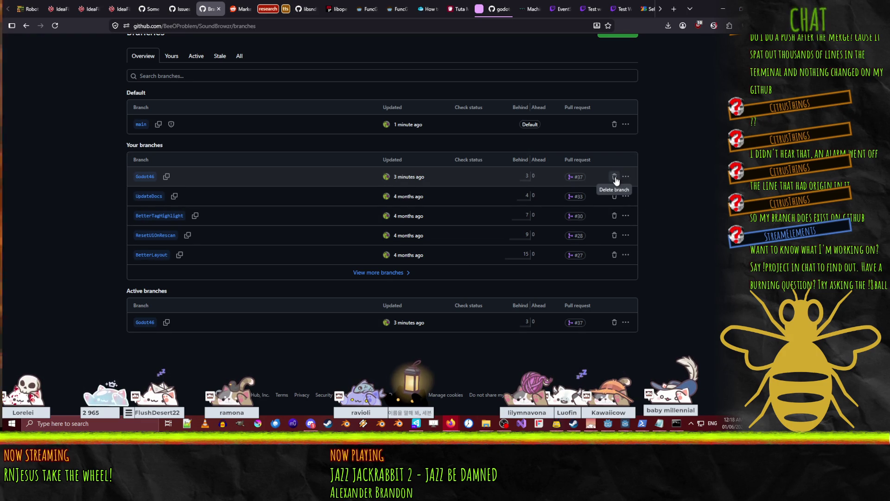
left_click(630, 323)
left_click(648, 305)
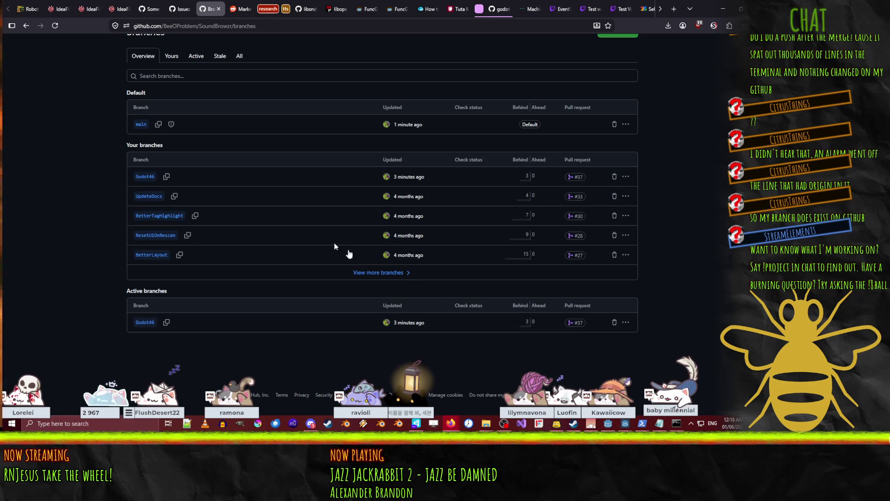
left_click(627, 323)
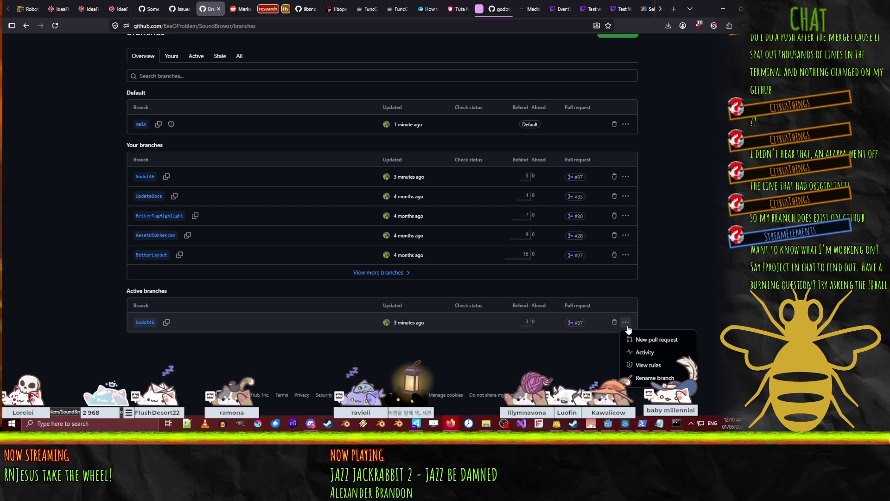
left_click(697, 297)
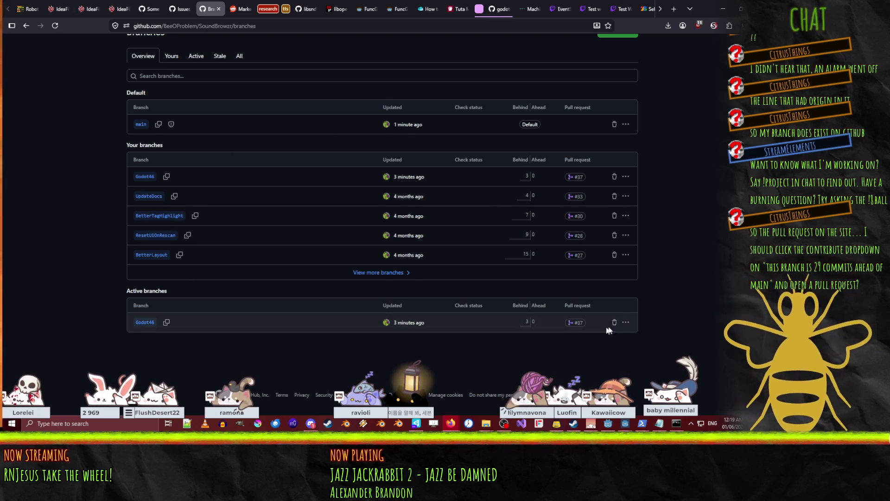
left_click(626, 322)
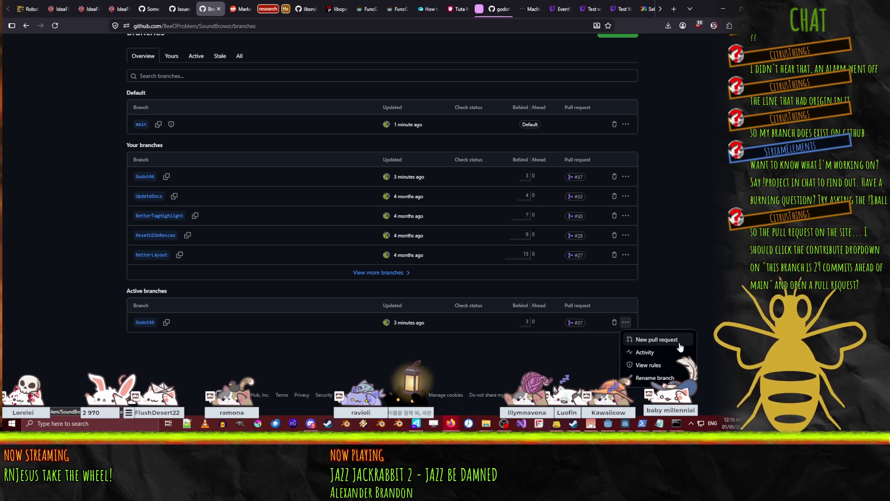
left_click(62, 296)
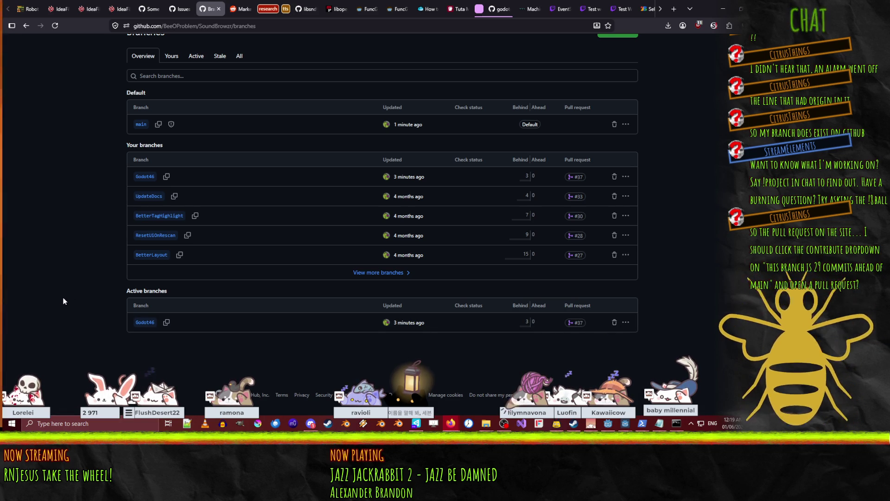
Step: Return to SoundBrowzr's code page and open the merged pull request #37
scroll(74, 297, "up", 2)
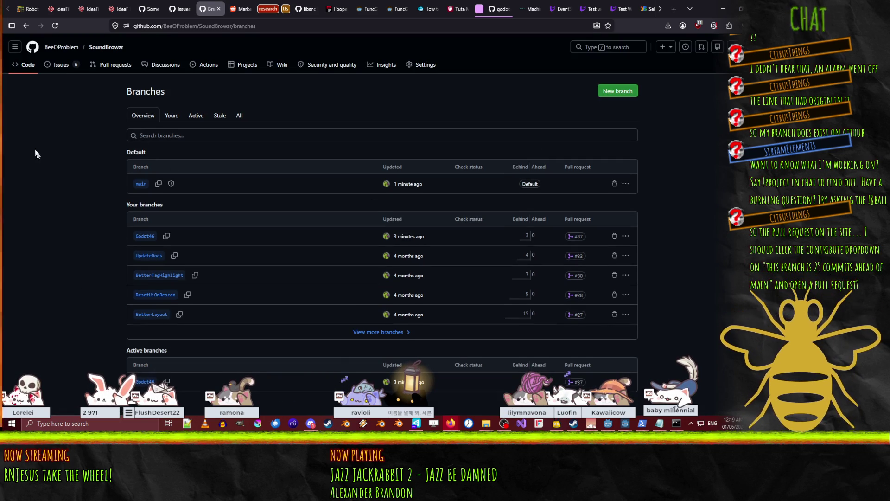
scroll(115, 163, "down", 1)
scroll(106, 168, "up", 1)
left_click(20, 67)
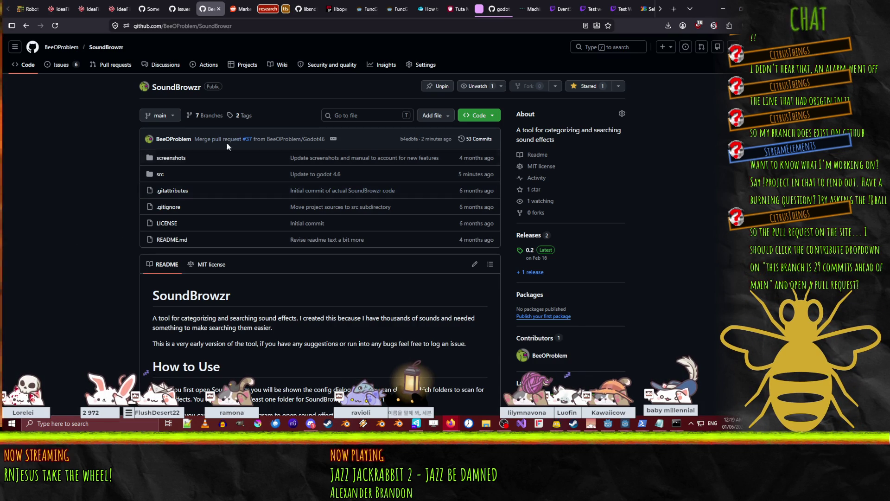
left_click(247, 140)
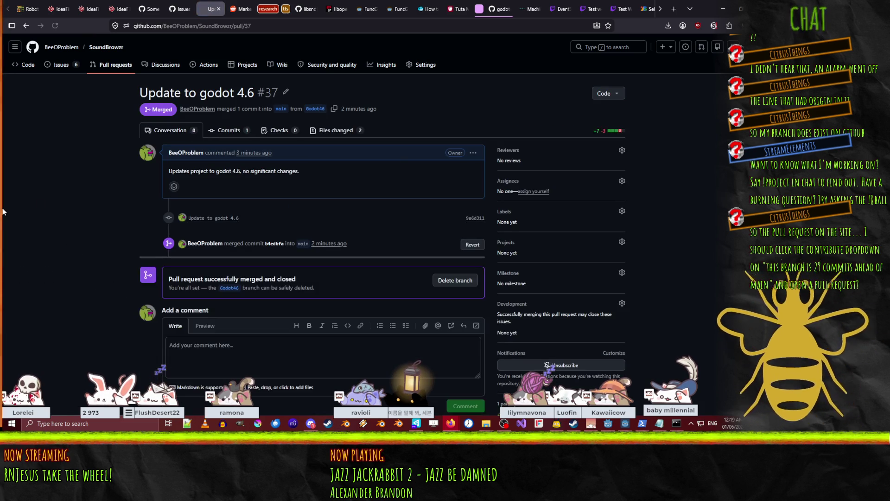
Step: Review the files changed in pull request #37
left_click(344, 131)
scroll(393, 130, "down", 3)
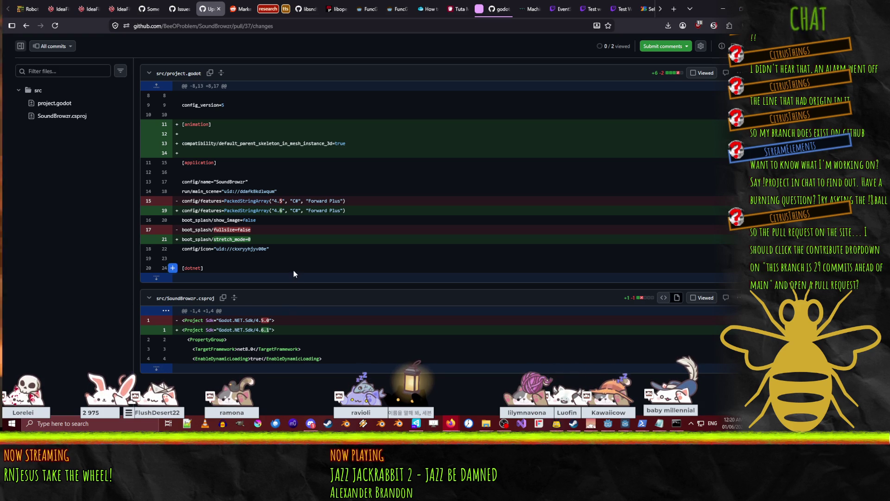
scroll(293, 271, "up", 3)
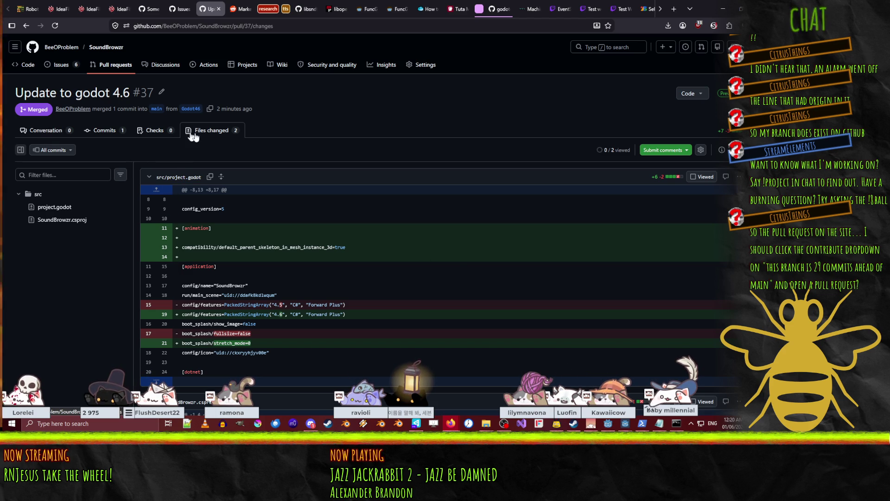
Step: Open the 'Update to godot 4.6' commit to view its diff of project.godot and SoundBrowzr.csproj
left_click(105, 130)
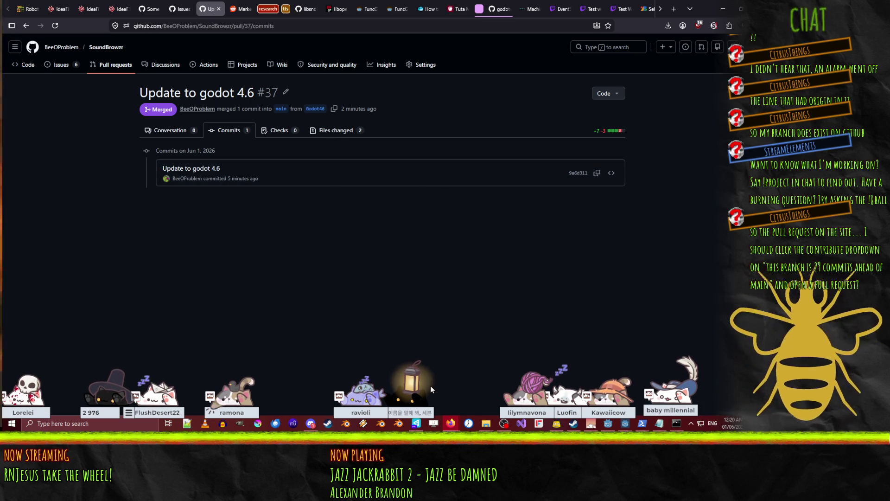
left_click(206, 169)
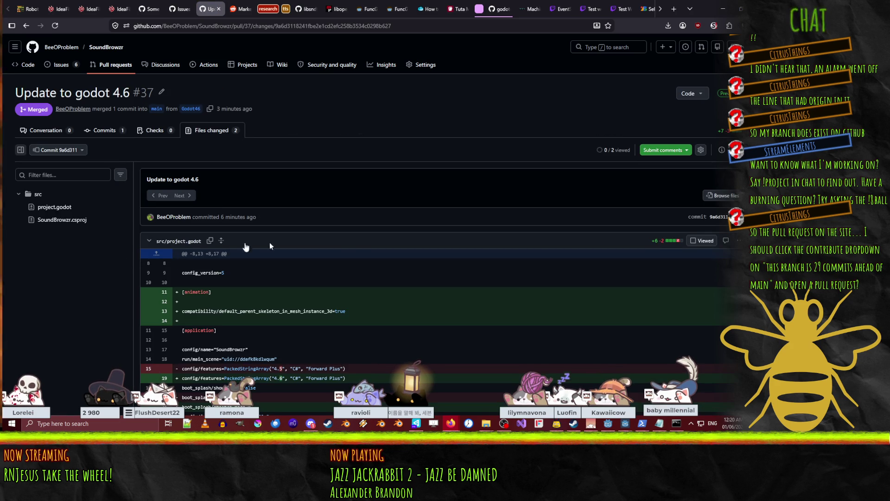
scroll(351, 246, "down", 3)
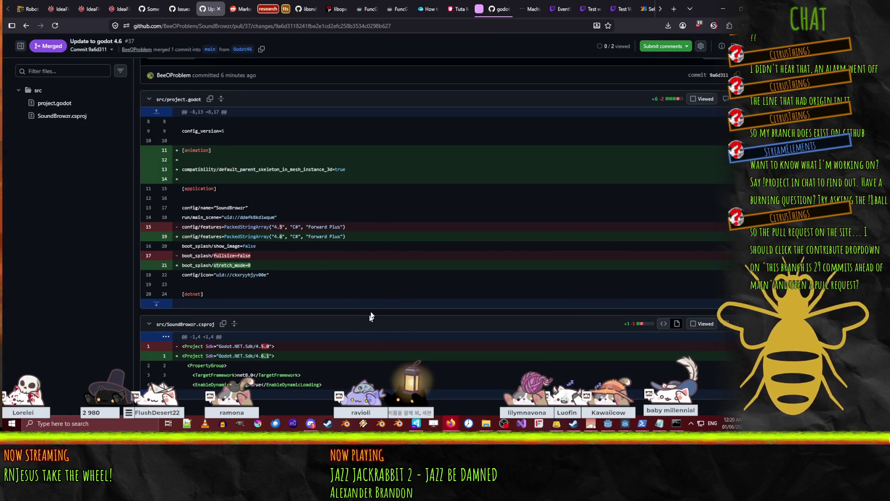
scroll(371, 306, "up", 3)
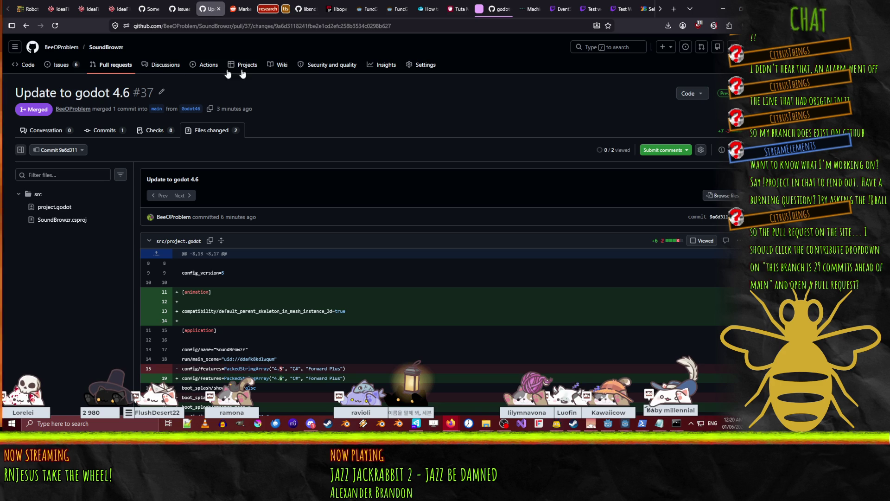
right_click(27, 27)
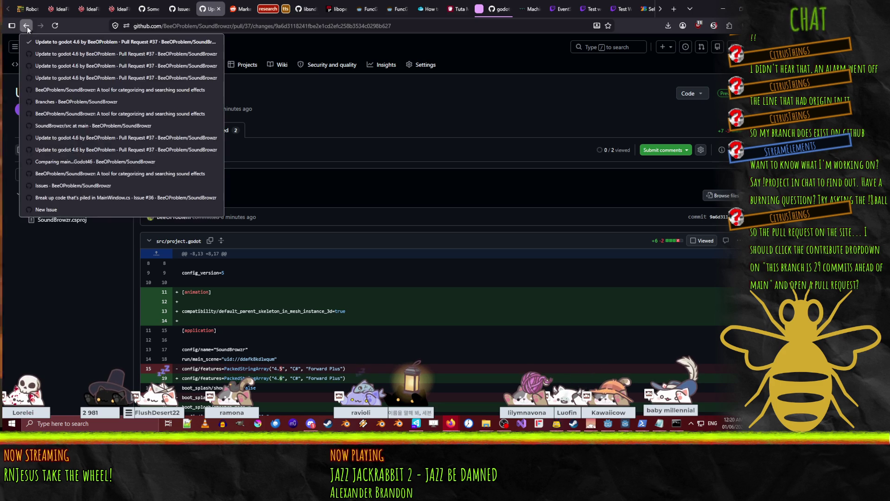
Step: Return to the SoundBrowzr repository page and read through its README
left_click(70, 90)
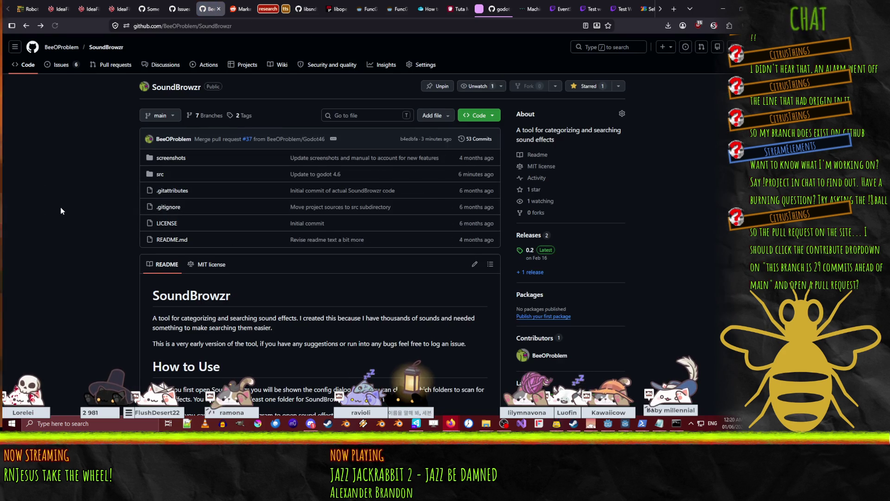
scroll(61, 207, "down", 5)
scroll(59, 218, "down", 6)
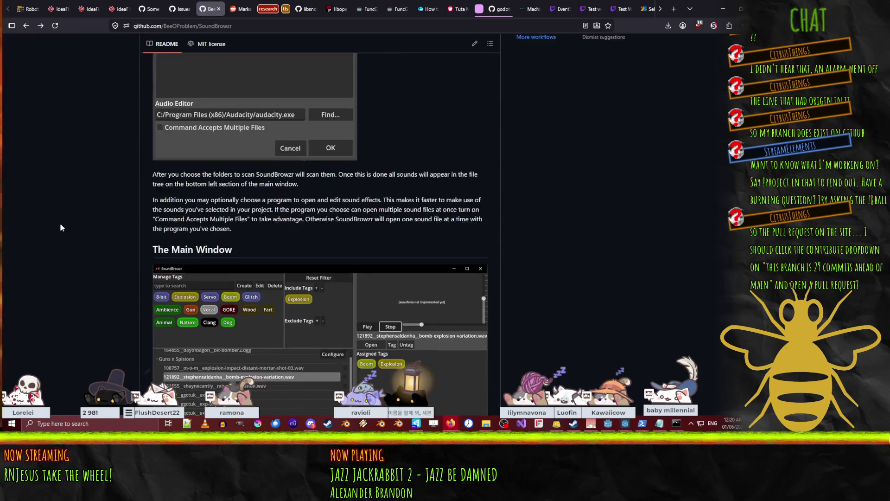
scroll(61, 224, "up", 4)
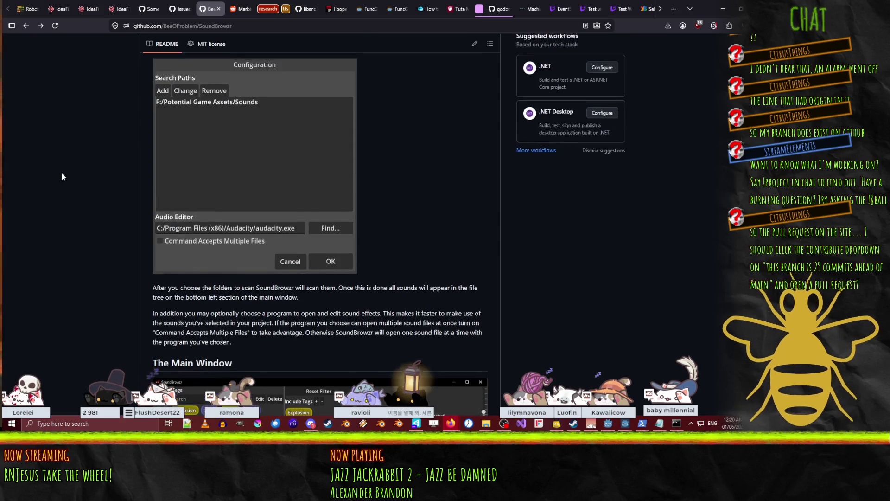
scroll(62, 179, "down", 6)
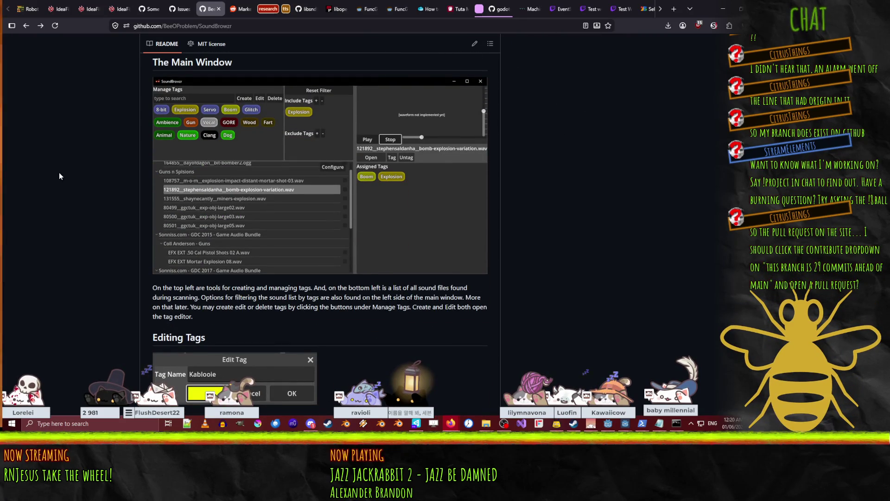
scroll(60, 176, "down", 11)
scroll(59, 178, "down", 3)
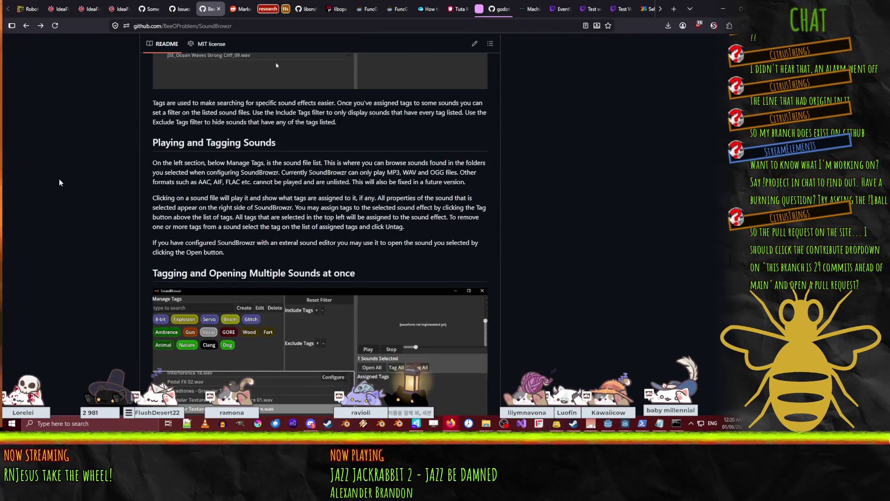
scroll(59, 179, "up", 3)
scroll(59, 179, "up", 1)
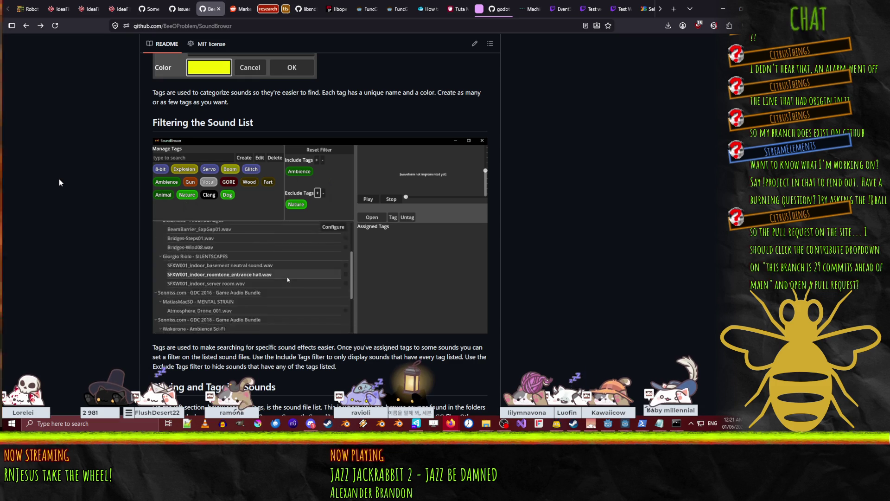
scroll(59, 181, "down", 4)
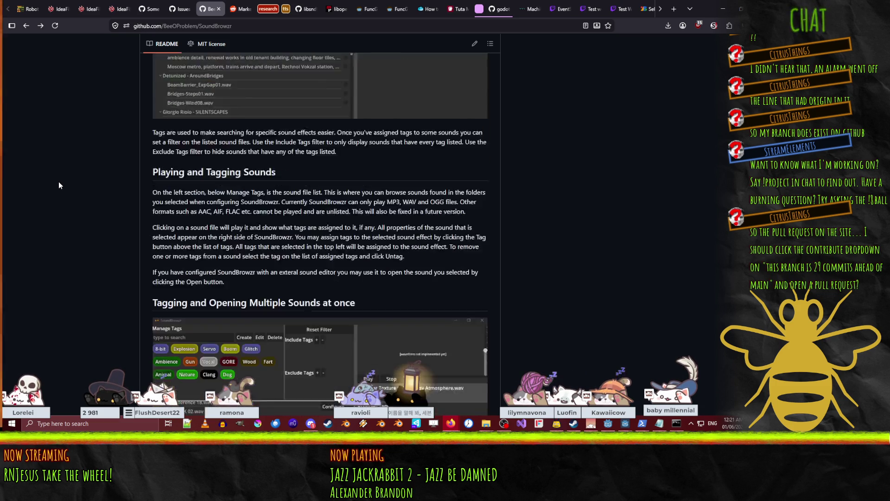
scroll(57, 182, "down", 5)
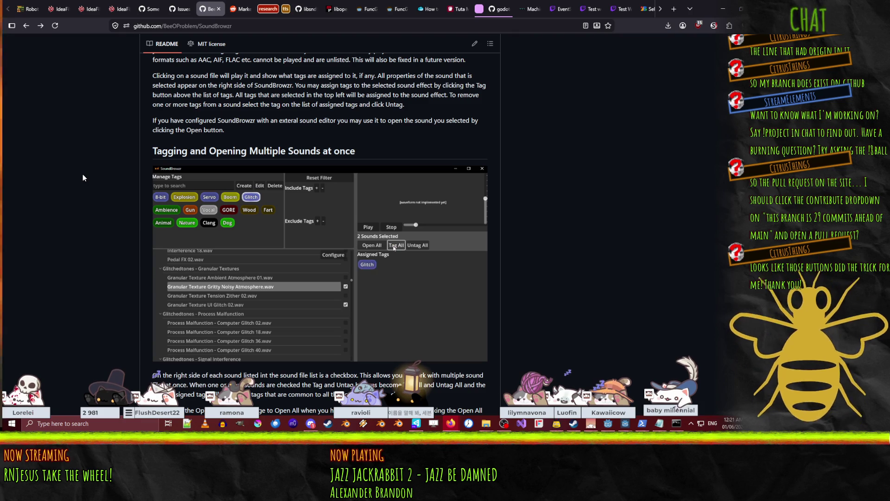
scroll(82, 178, "up", 15)
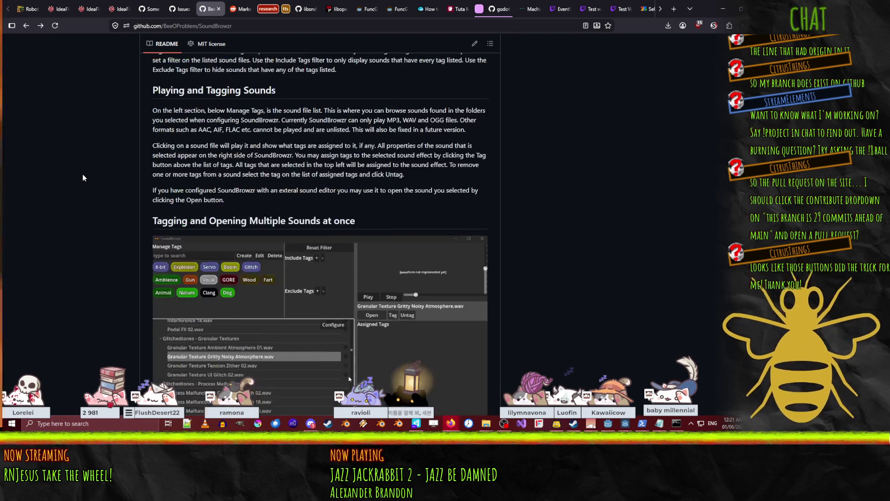
scroll(78, 205, "up", 12)
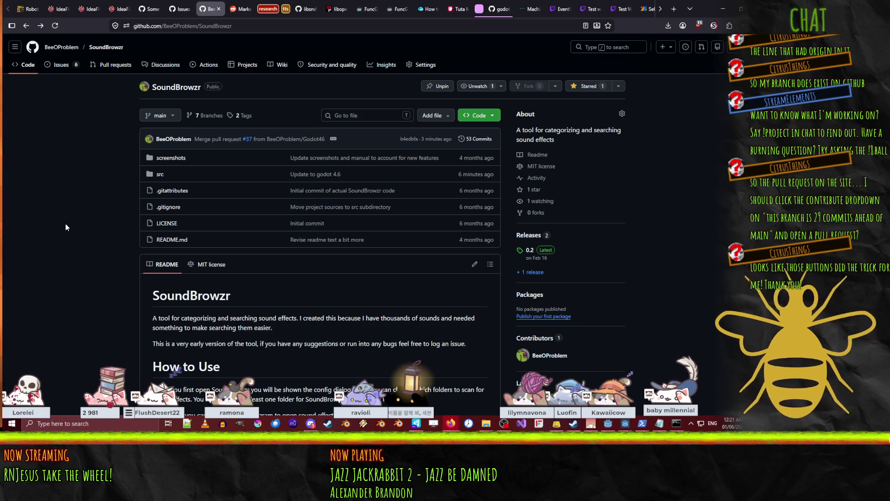
scroll(86, 244, "down", 2)
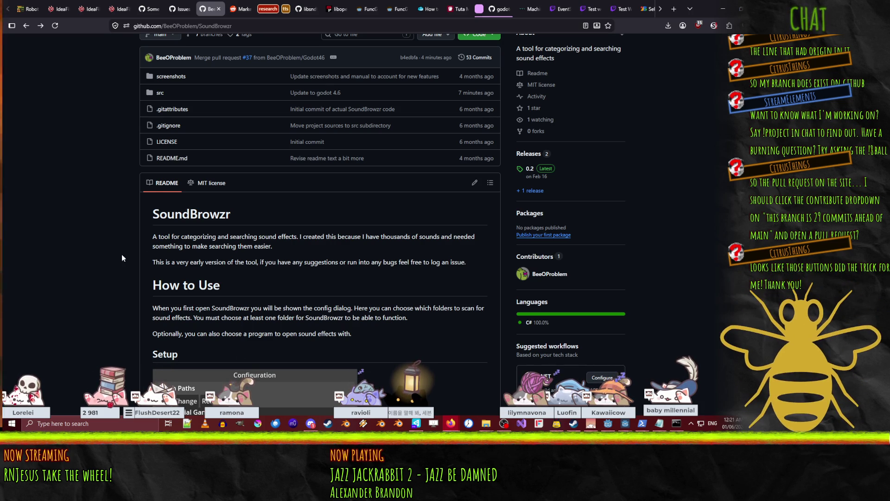
scroll(77, 294, "up", 2)
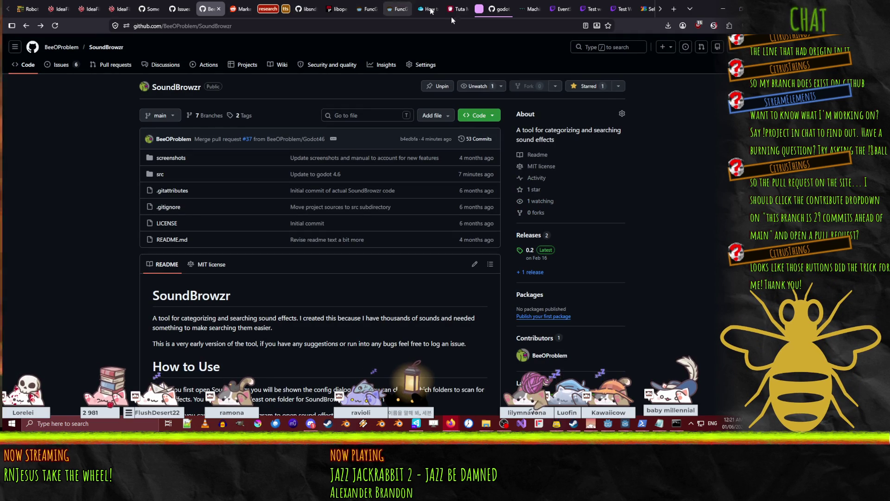
Step: Minimize Firefox and bring the Godot overlay editor to the front
left_click(450, 423)
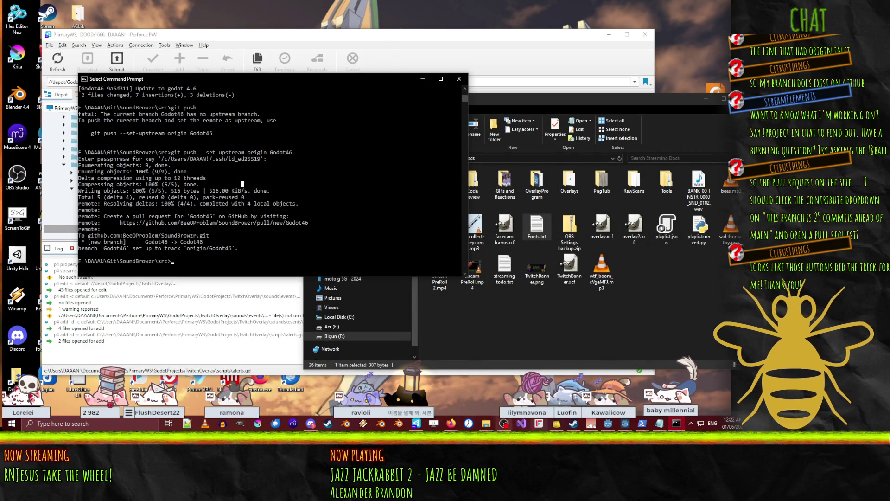
left_click(450, 423)
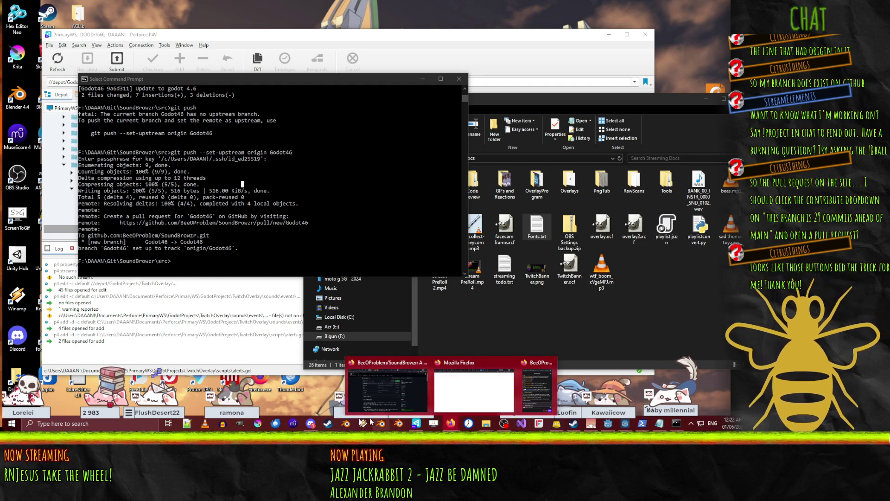
left_click(608, 423)
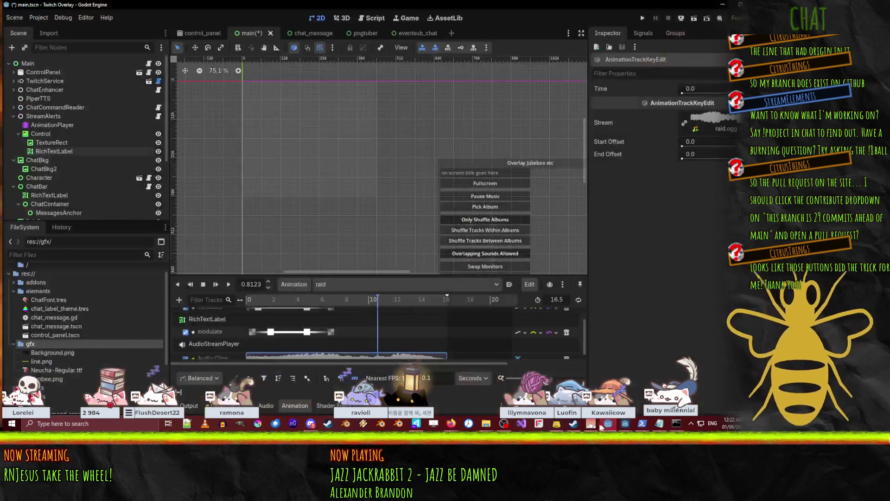
Step: Preview the raid animation and shift the opening TextureRect and RichTextLabel modulate keys slightly later
left_click(375, 300)
left_click_drag(376, 301, 242, 299)
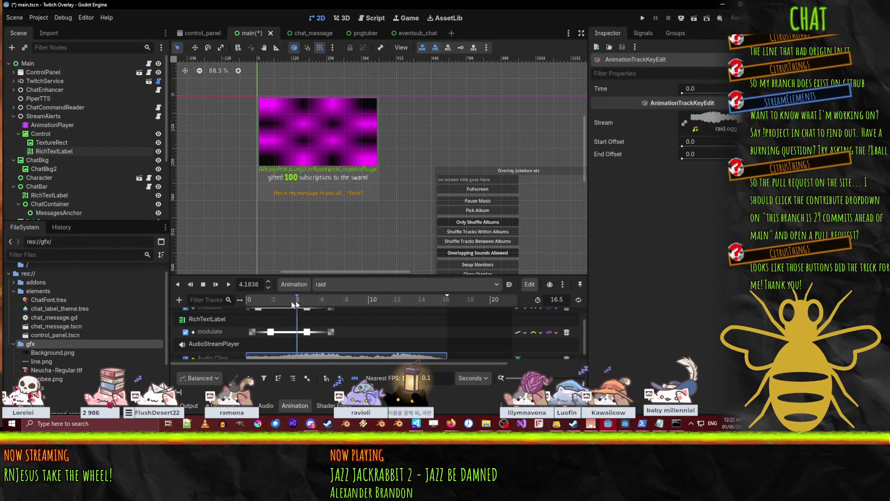
left_click(228, 284)
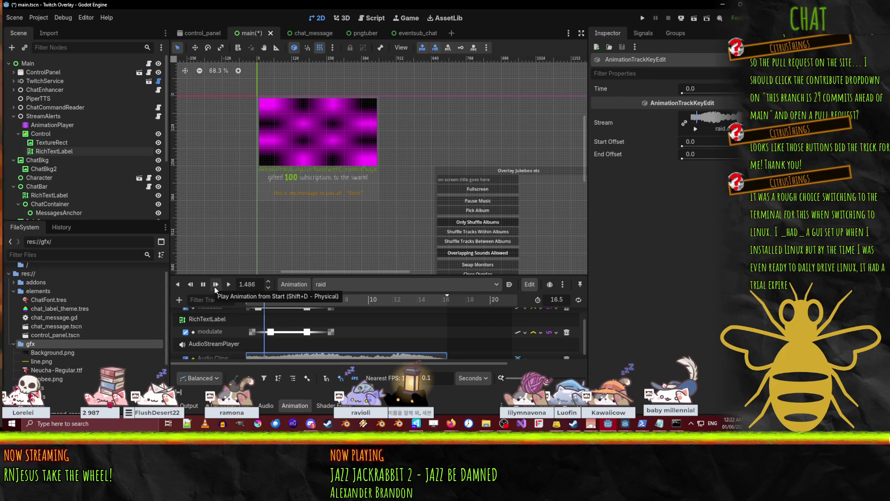
left_click(252, 332)
scroll(254, 329, "up", 1)
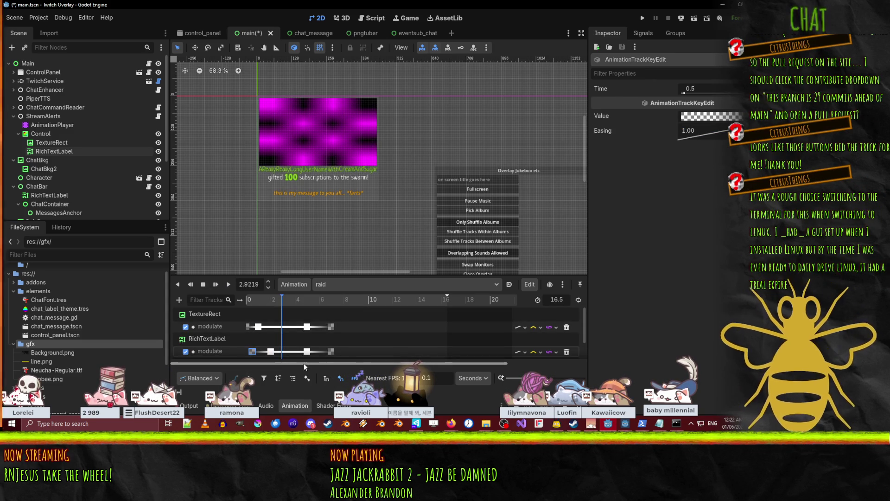
left_click(247, 325, "shift")
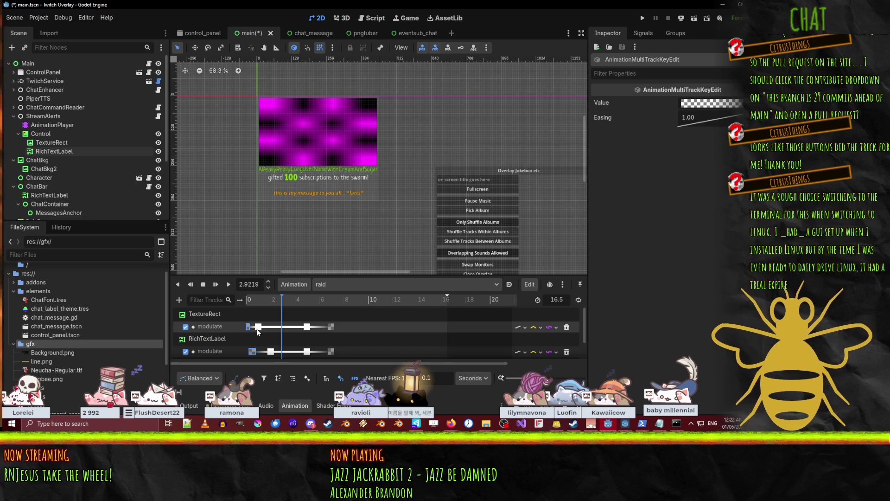
left_click(308, 351, "shift")
left_click_drag(311, 352, 309, 352)
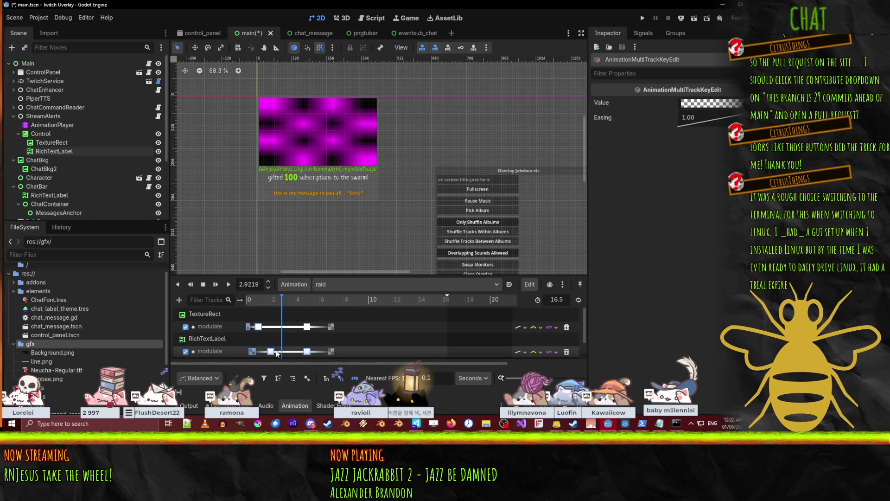
Step: Push the closing fade keys on both modulate tracks slightly later and preview the result
left_click(331, 327, "shift")
left_click(331, 351, "shift")
left_click_drag(327, 277, 331, 224)
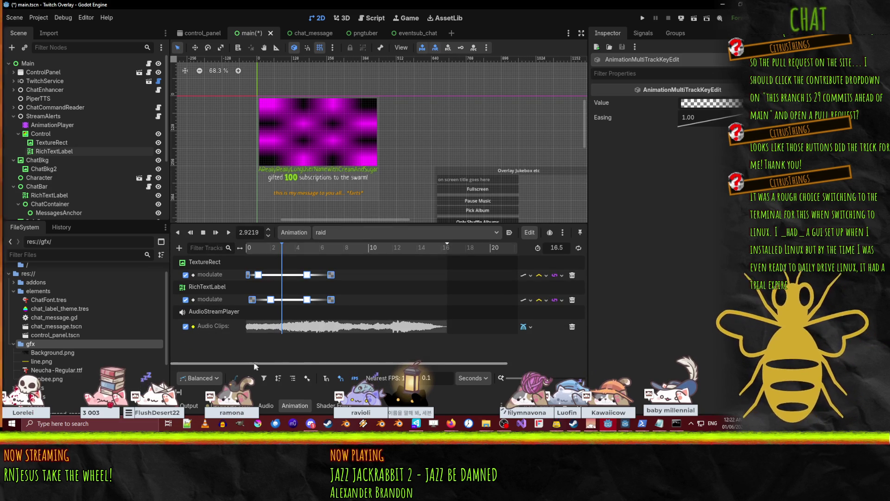
left_click_drag(333, 301, 345, 299)
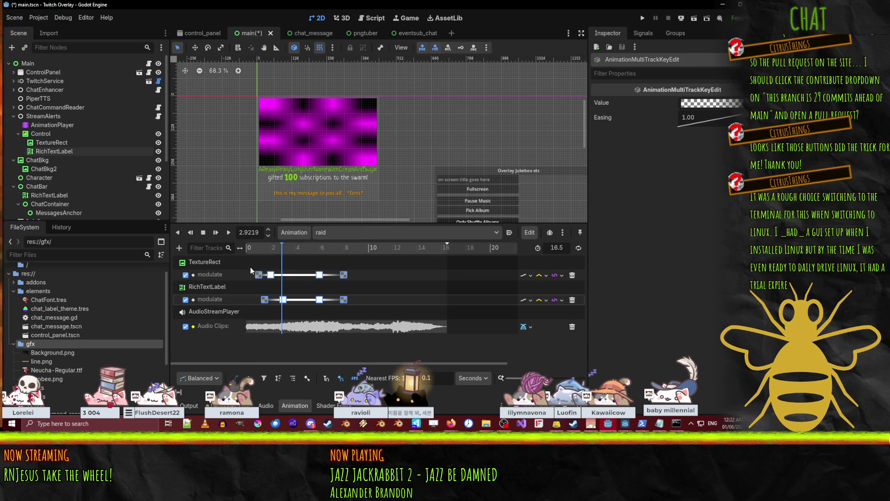
left_click_drag(285, 250, 204, 247)
left_click(228, 233)
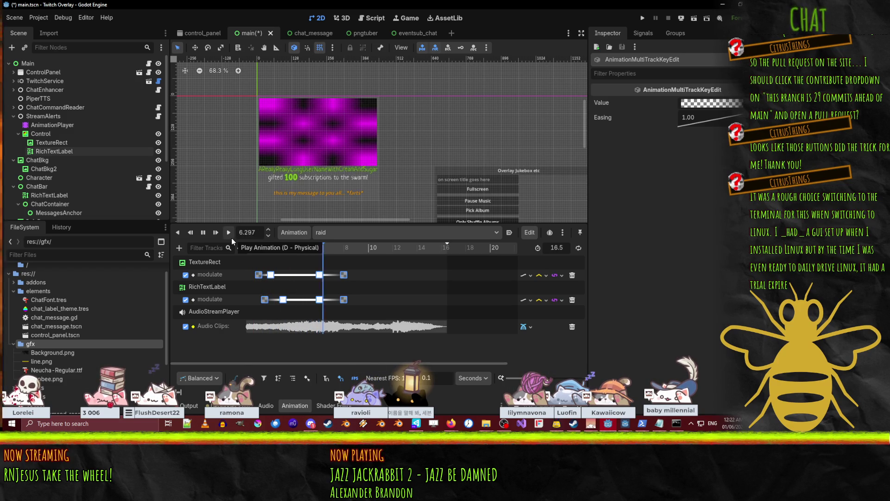
left_click(204, 232)
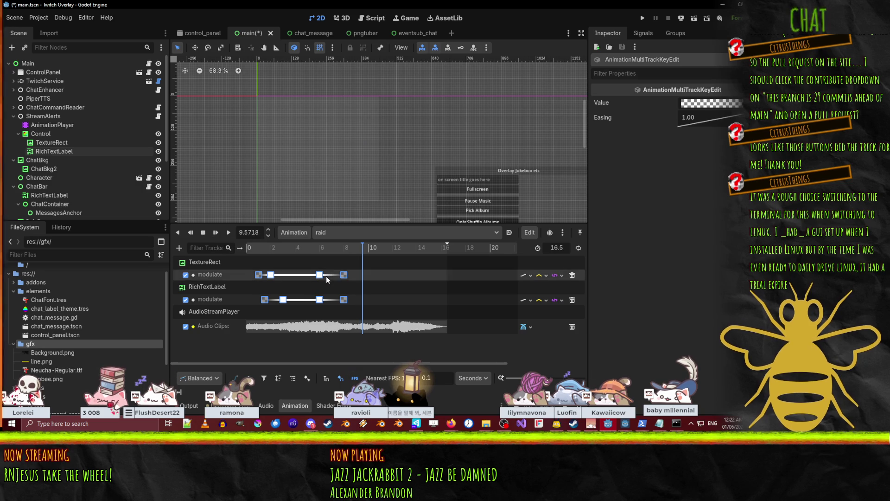
Step: Move the fade-out keys to about 12.5 seconds and the closing keys out to 16 seconds
left_click(319, 275)
left_click(319, 299, "shift")
left_click(344, 299, "shift")
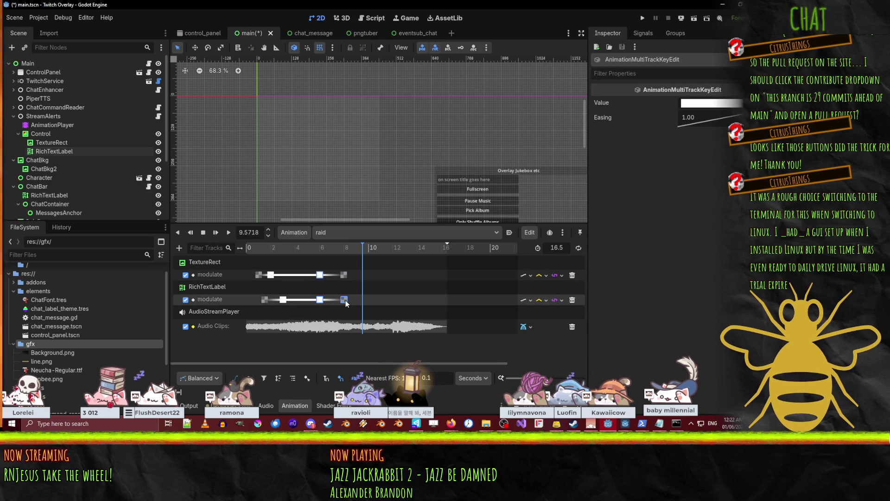
left_click(346, 275, "shift")
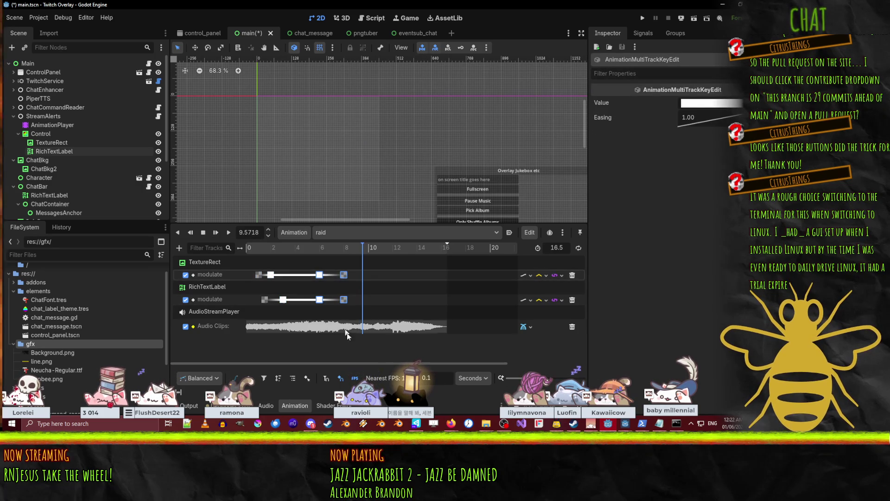
left_click_drag(346, 300, 388, 302)
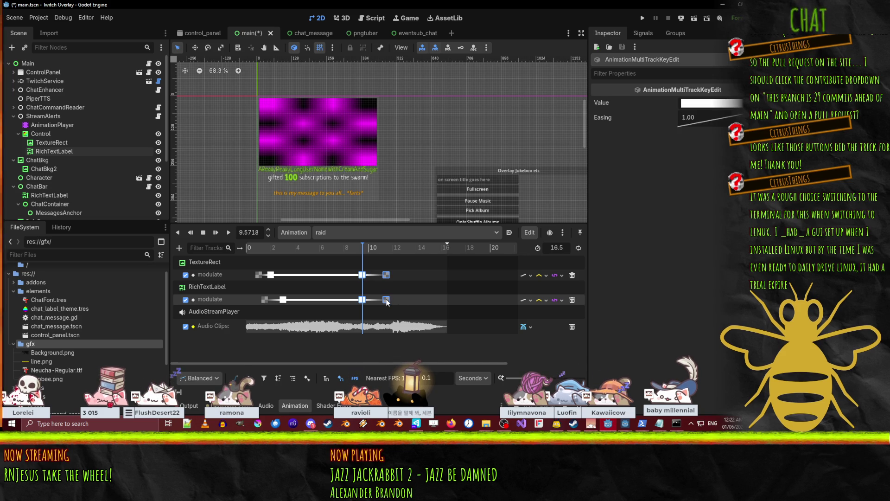
left_click_drag(388, 302, 415, 301)
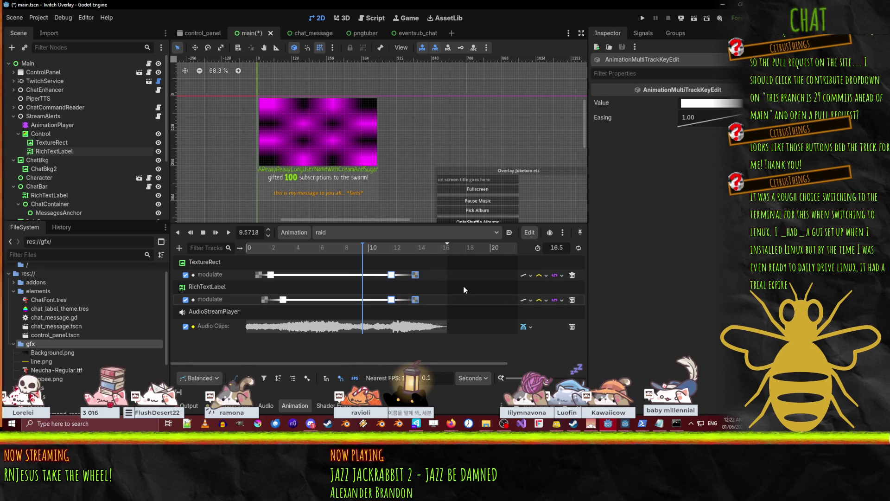
left_click(415, 299)
left_click(415, 275, "shift")
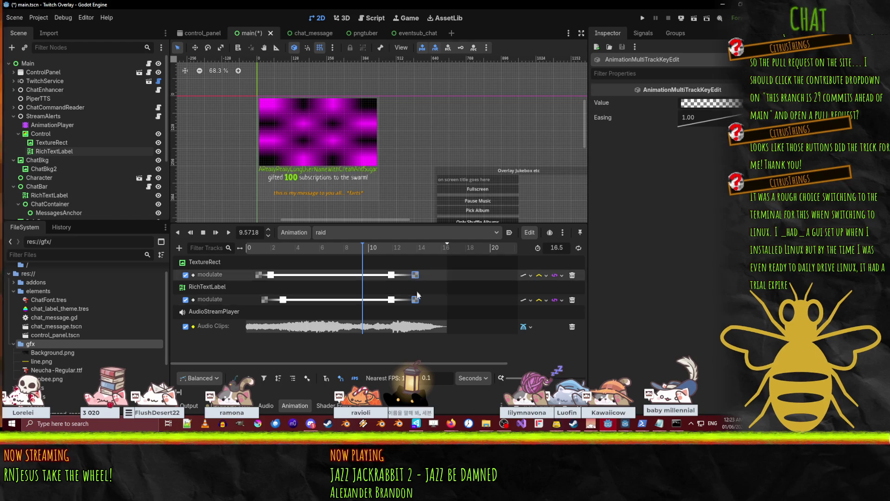
left_click_drag(418, 299, 449, 303)
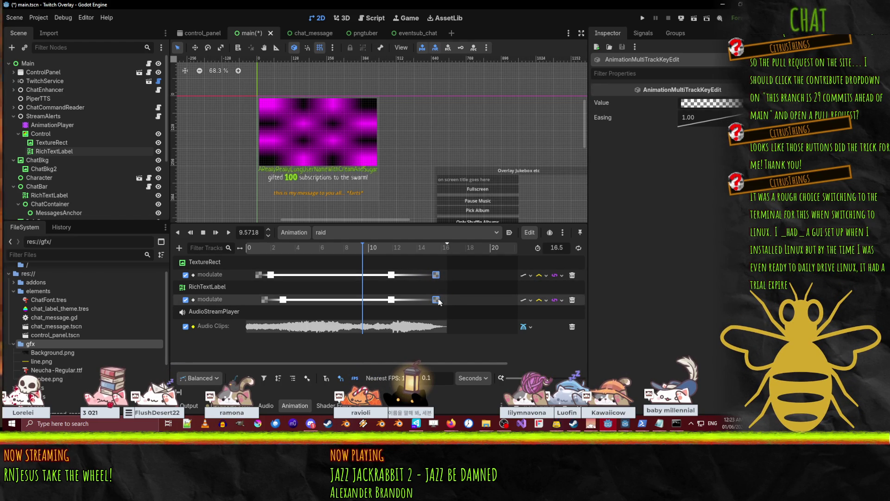
Step: Delay the opening fade-in keys on both tracks slightly and replay the raid animation
left_click(203, 233)
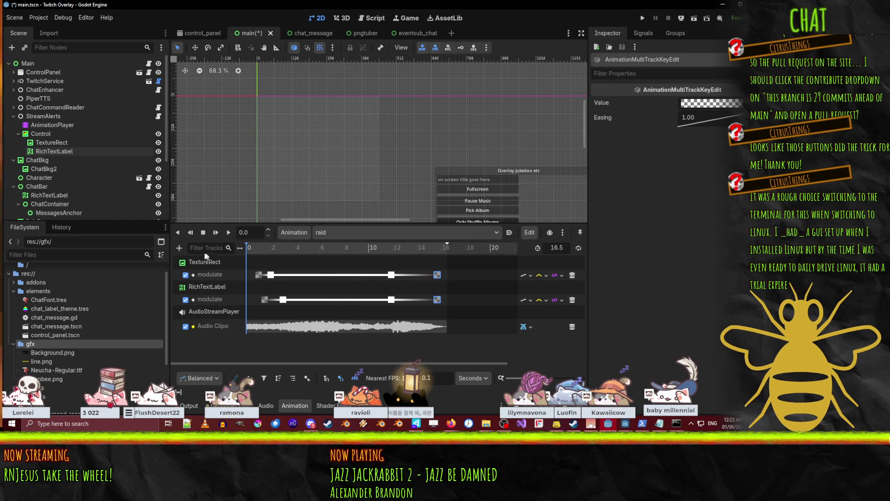
left_click(265, 300)
left_click(258, 274, "shift")
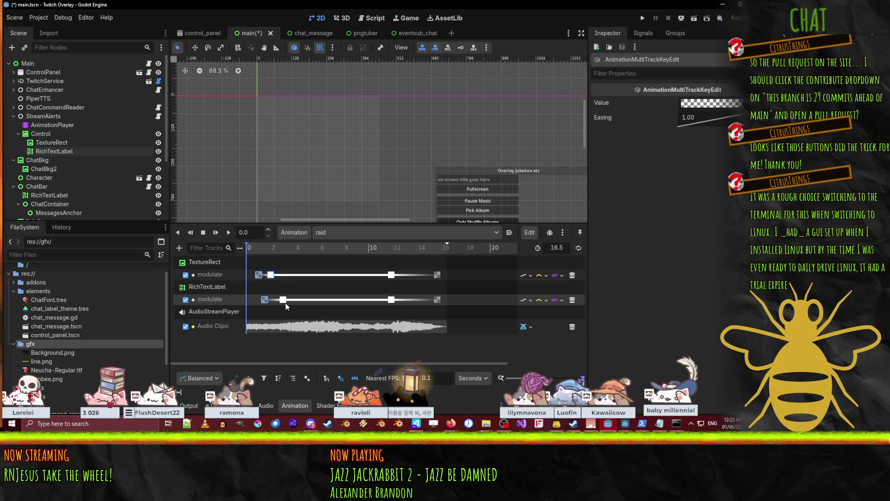
left_click_drag(285, 302, 293, 301)
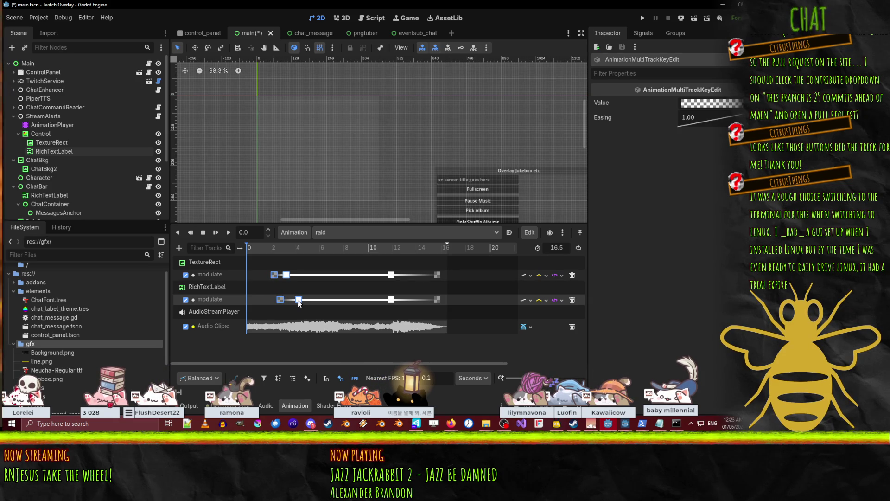
left_click_drag(299, 302, 297, 302)
left_click(229, 233)
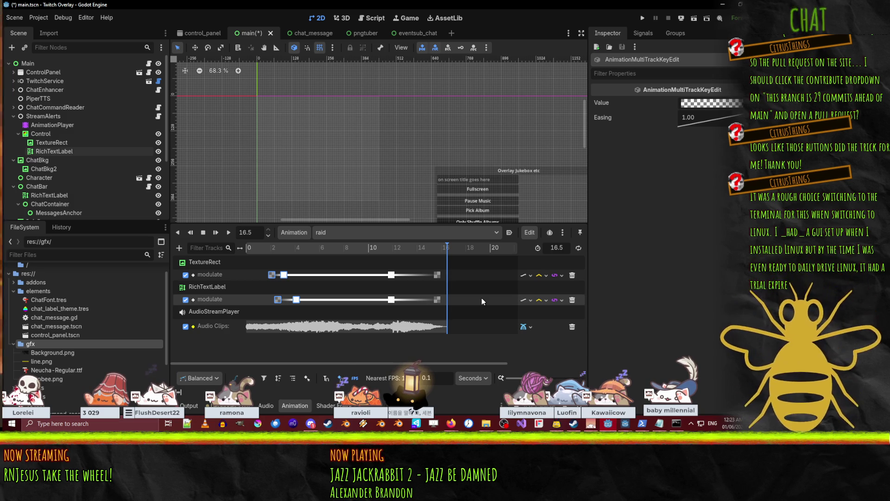
Step: Save main.tscn and scrub the raid animation back to about 14 seconds
key("ctrl+s")
mouse_move(439, 251)
left_mouse_down()
mouse_move(200, 244)
mouse_move(411, 247)
mouse_move(204, 250)
left_mouse_up()
scroll(387, 110, "down", 4)
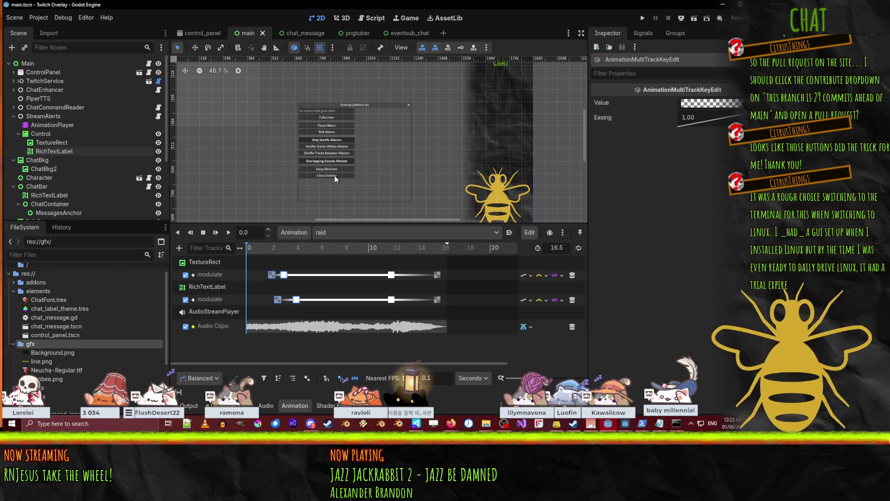
left_click(337, 234)
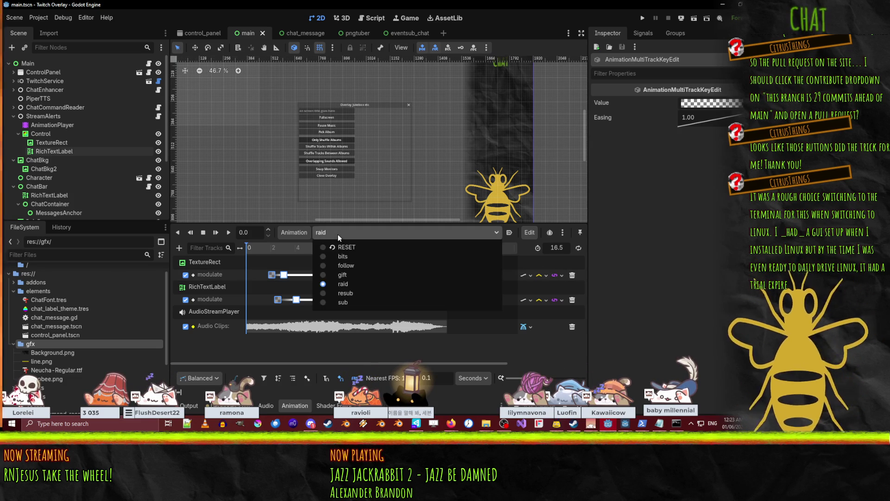
Step: Play the resub and then the sub alert animations to compare them
left_click(345, 293)
left_click(229, 233)
left_click_drag(261, 141, 321, 164)
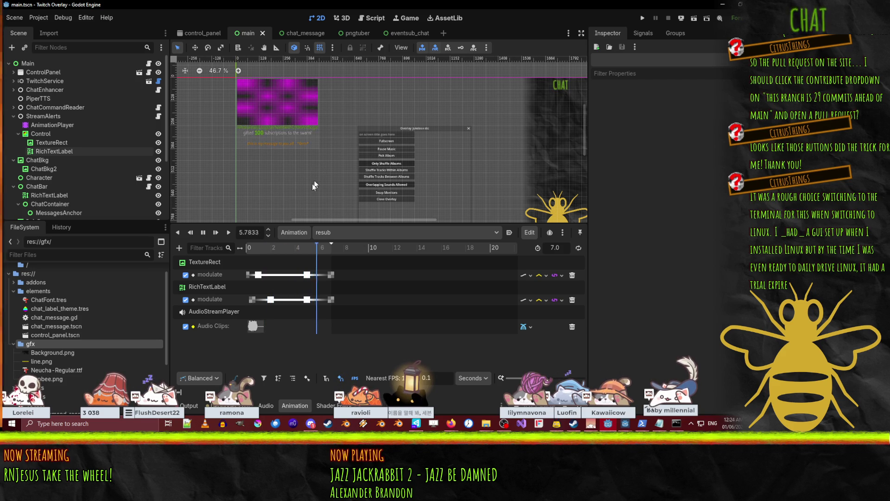
left_click(364, 233)
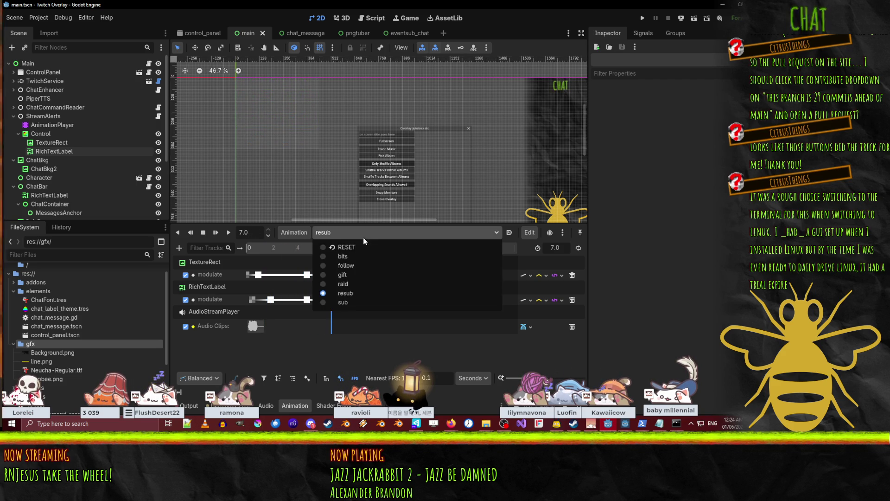
left_click(362, 302)
left_click(230, 234)
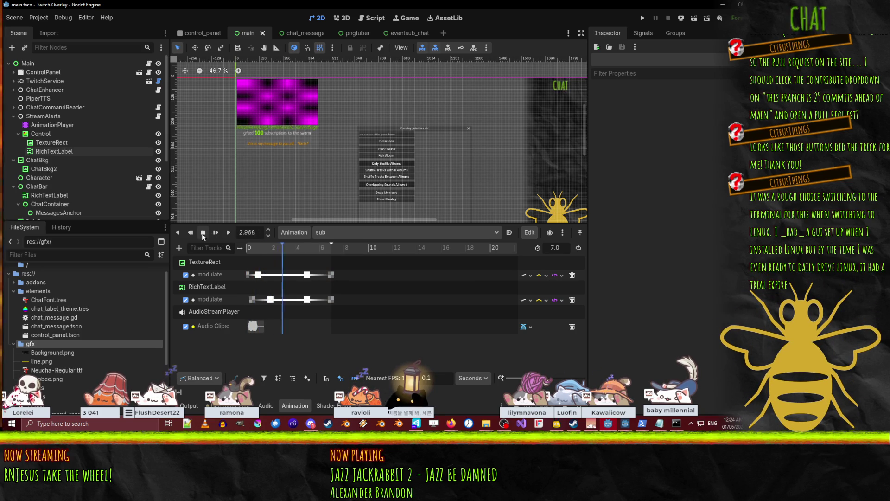
Step: Play the bits animation, rewind it, and run the overlay project
left_click(367, 231)
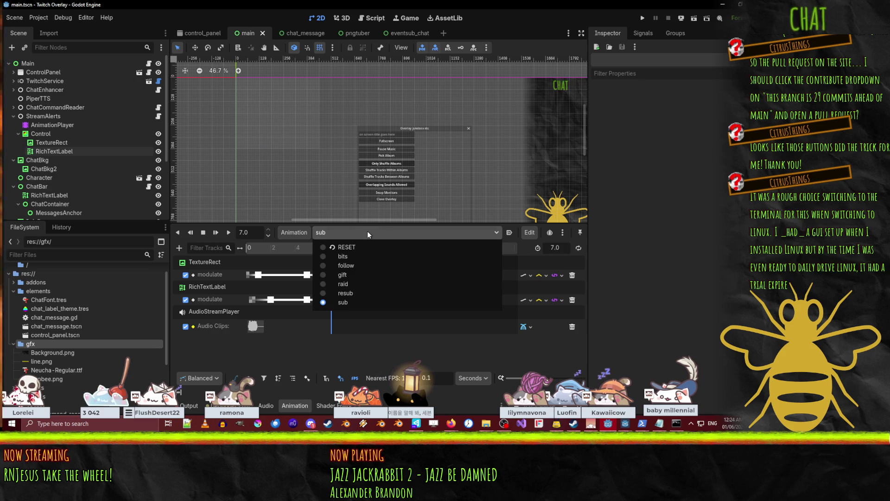
left_click(364, 258)
left_click(229, 233)
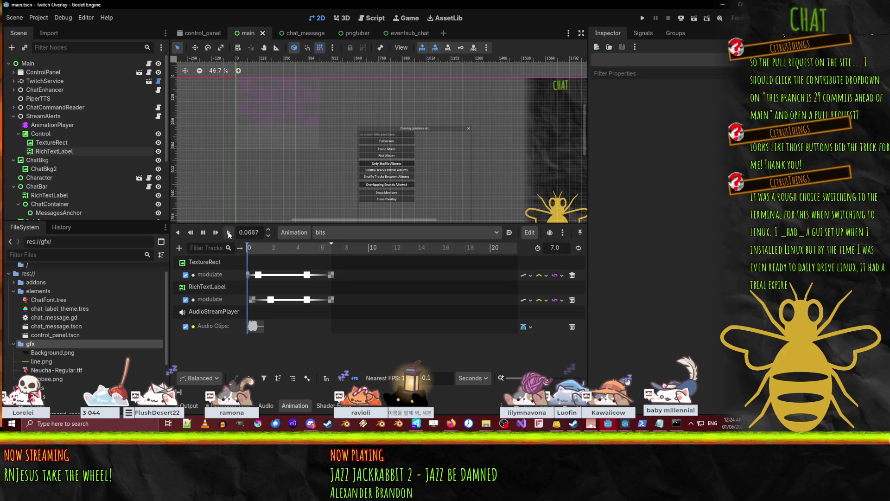
left_click(203, 233)
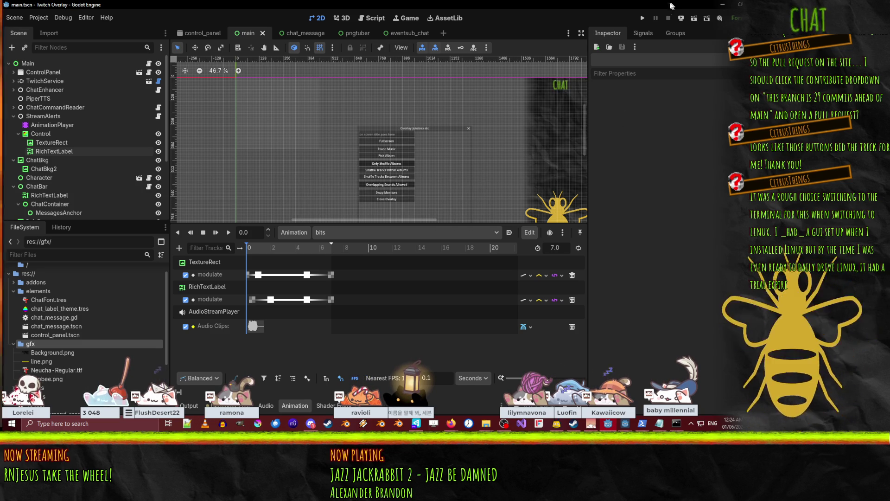
left_click(642, 18)
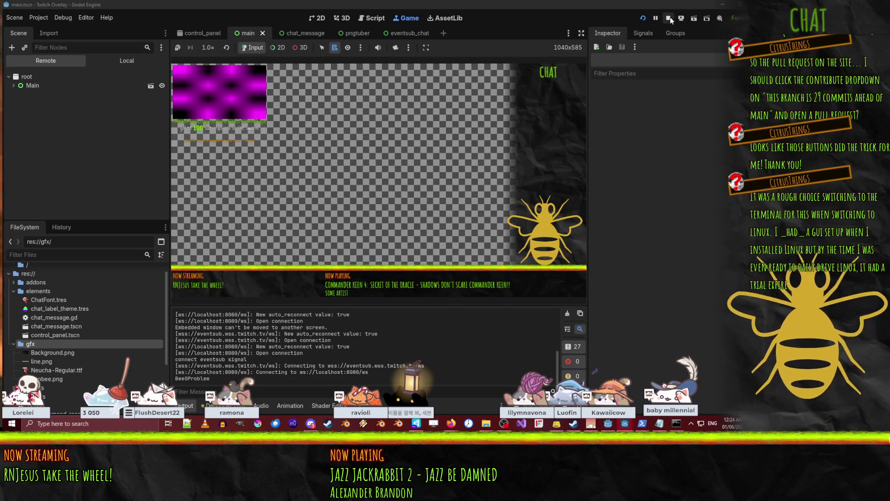
Step: Stop the running overlay with F8 after checking its EventSub subscriptions
key("F8")
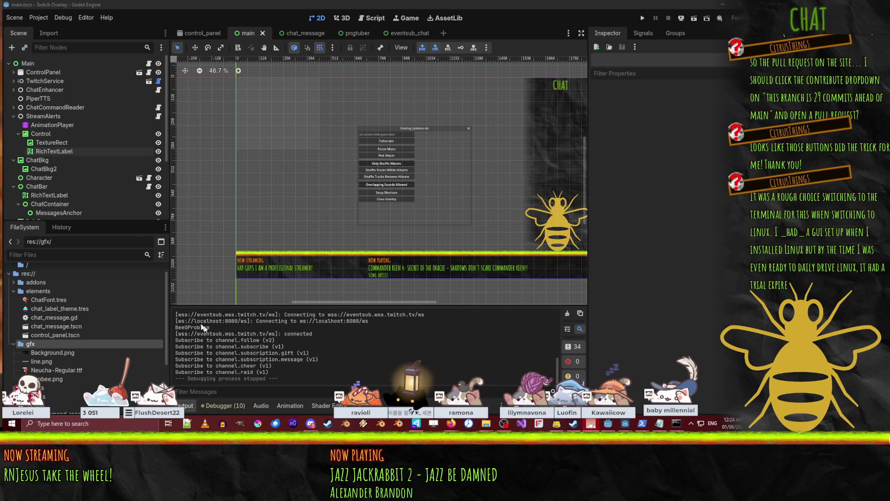
Step: Create a new animation named 'hide' on the AnimationPlayer with a 0.1-second length
left_click(56, 126)
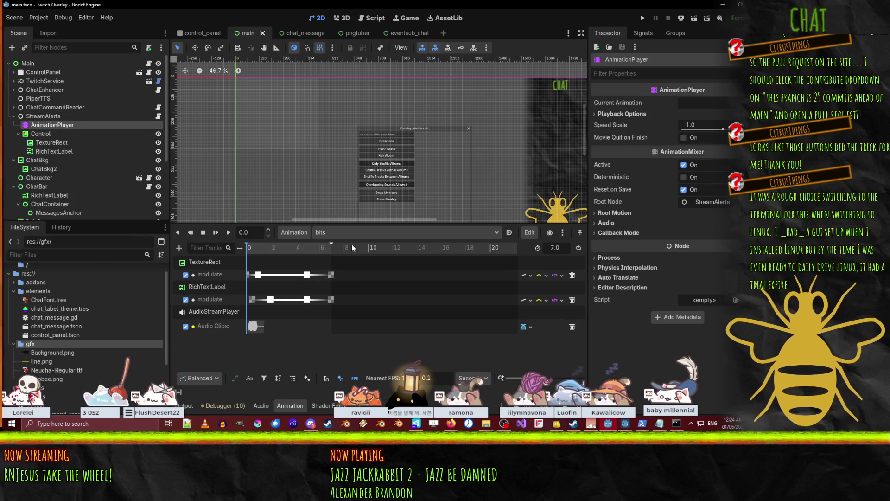
left_click(339, 232)
left_click(339, 232)
left_click(289, 233)
left_click(299, 247)
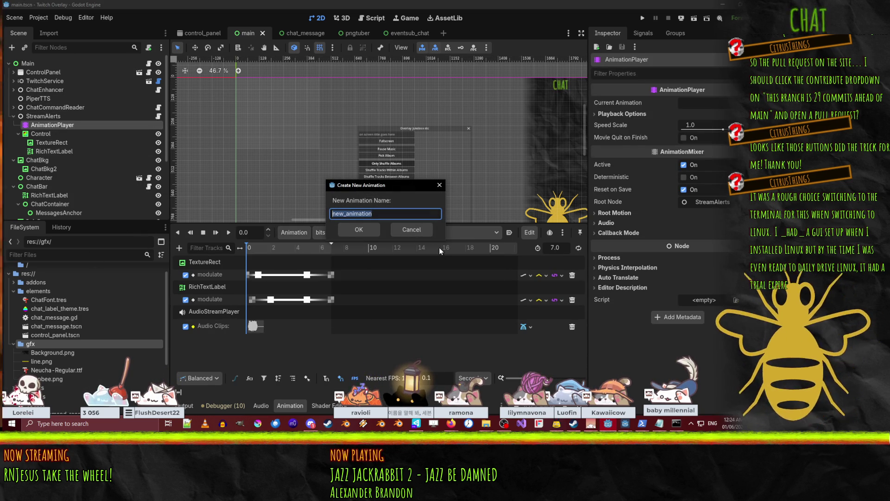
type("hide")
key("Return")
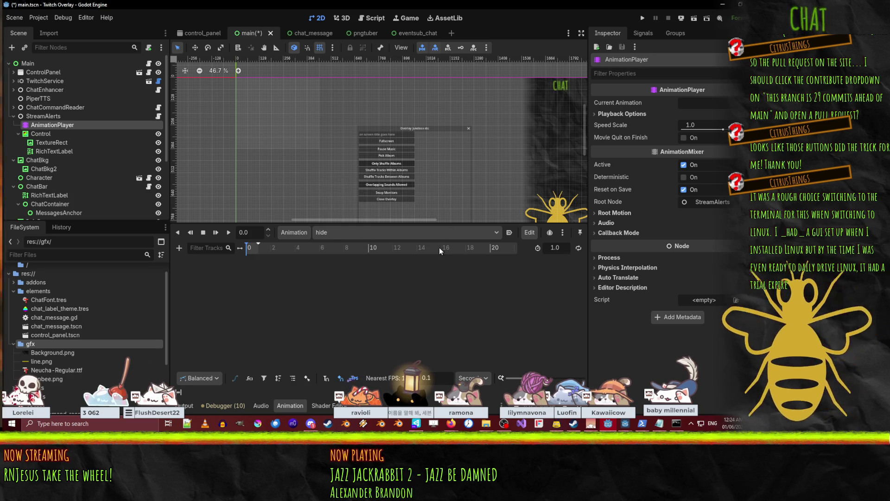
left_click(561, 249)
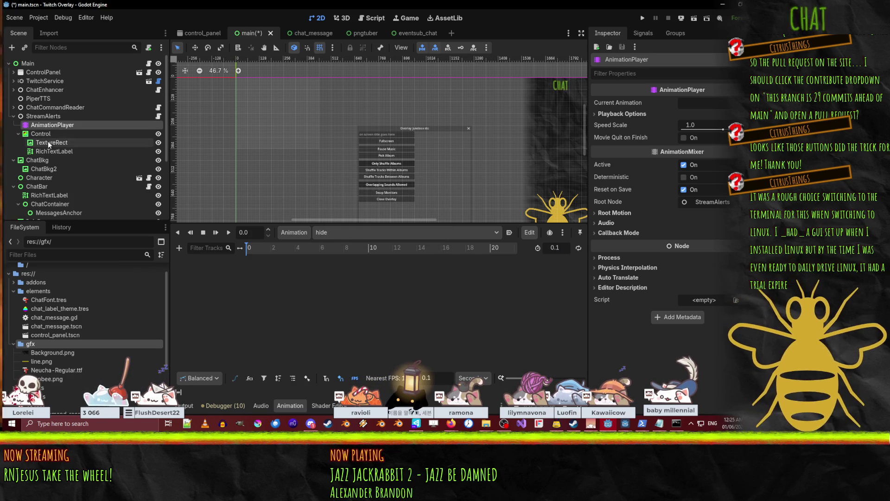
Step: Key the alert Control's Visible property off at 0.0 seconds in hide
left_click(37, 134)
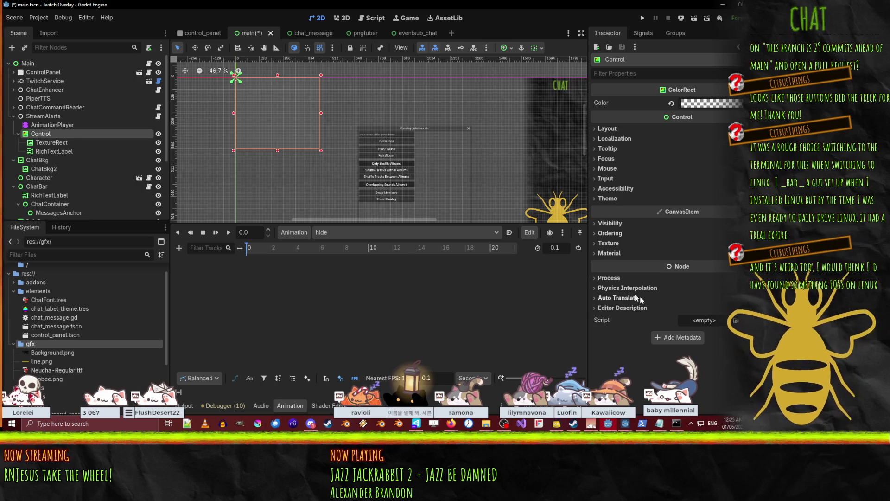
left_click(609, 224)
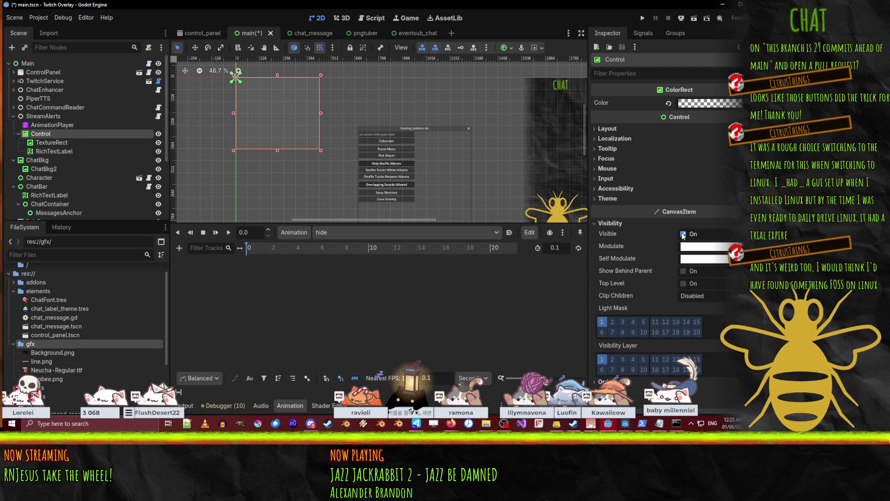
left_click(738, 234)
key("Return")
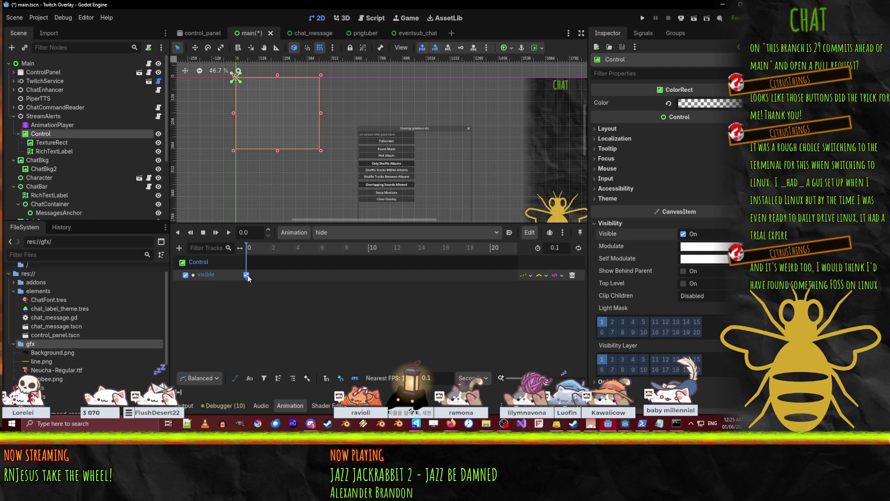
Step: Step the hide preview forward and inspect the visible keyframe at 0.0 seconds
left_click(247, 275)
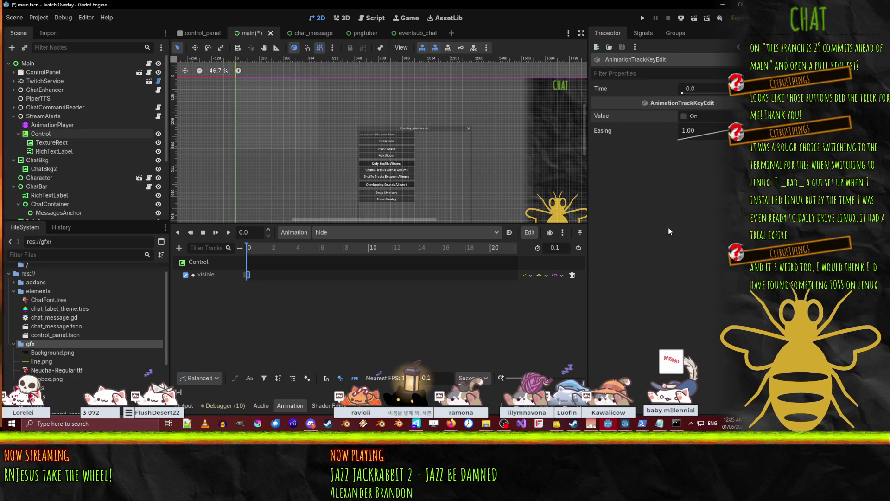
left_click(223, 237)
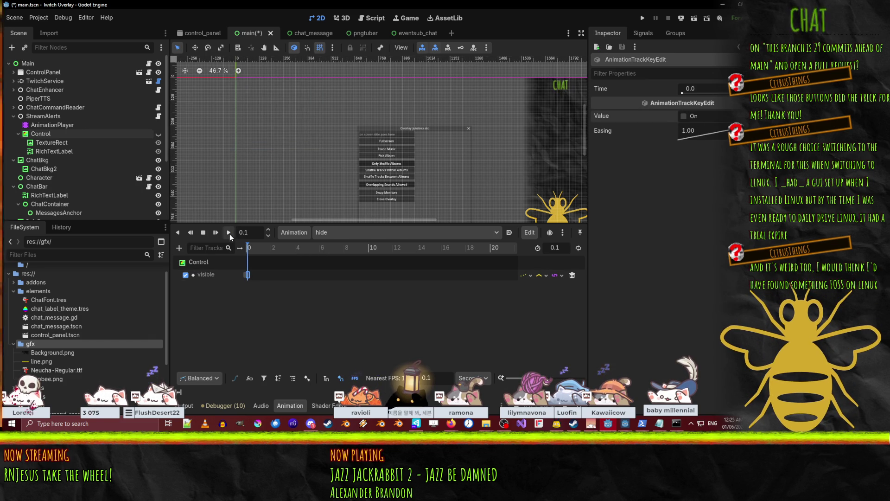
scroll(248, 279, "up", 1, "ctrl")
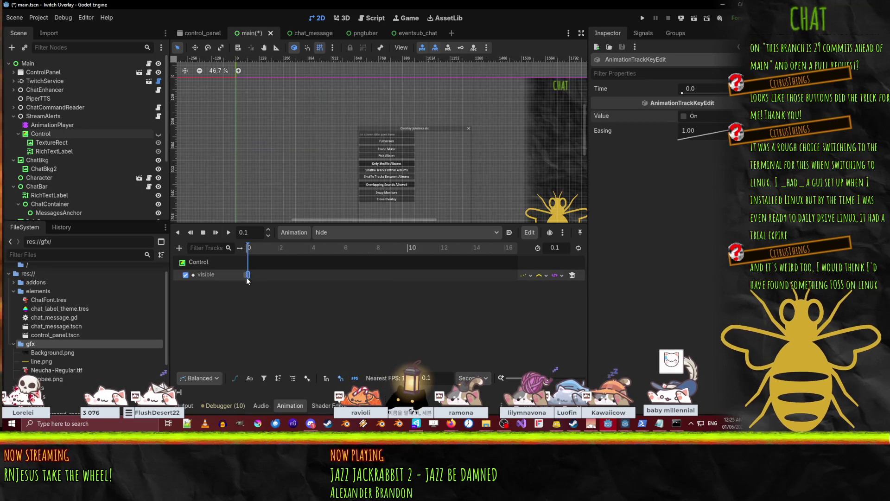
scroll(251, 279, "up", 5, "ctrl")
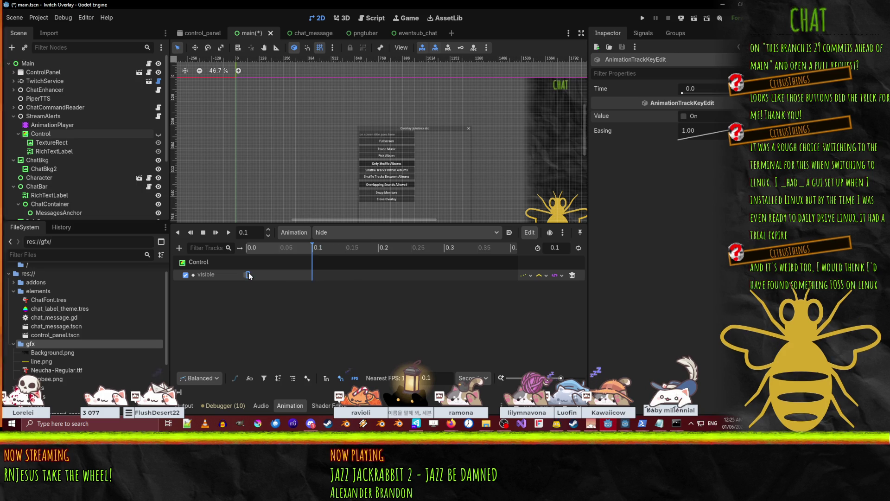
left_click(247, 275)
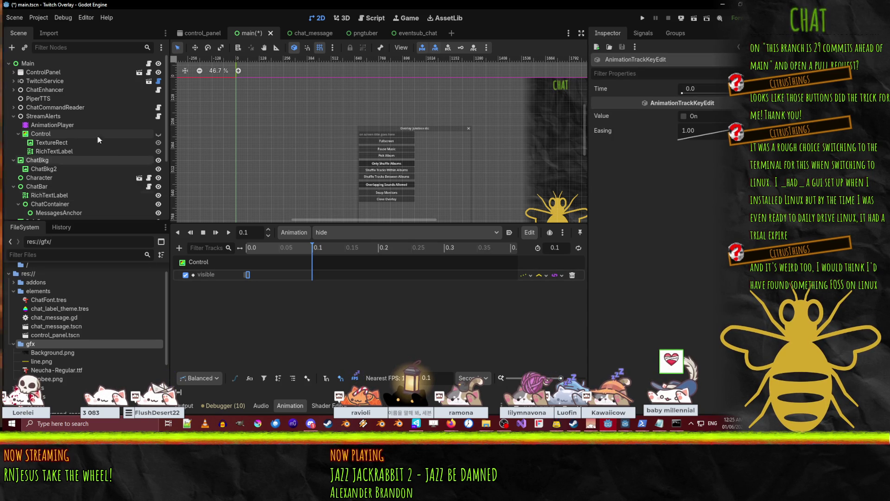
Step: Switch to the bits animation, rewind it, and key the alert Control's colour at the start
left_click(339, 232)
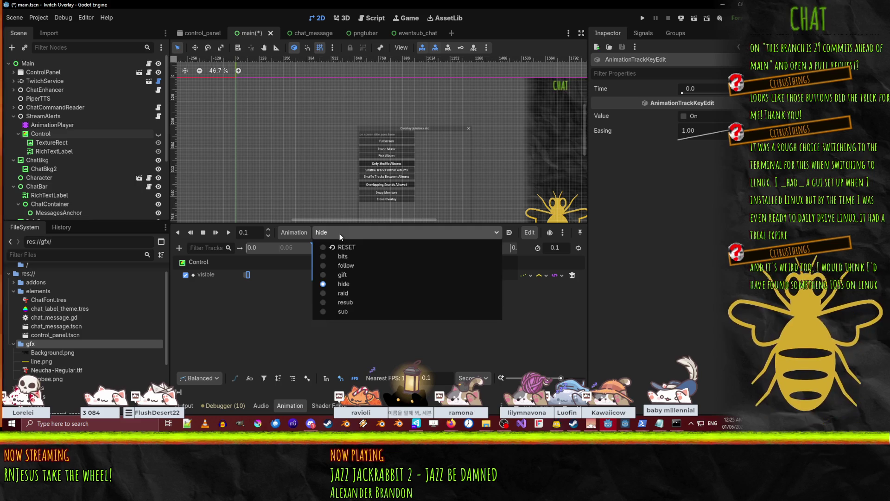
left_click(358, 257)
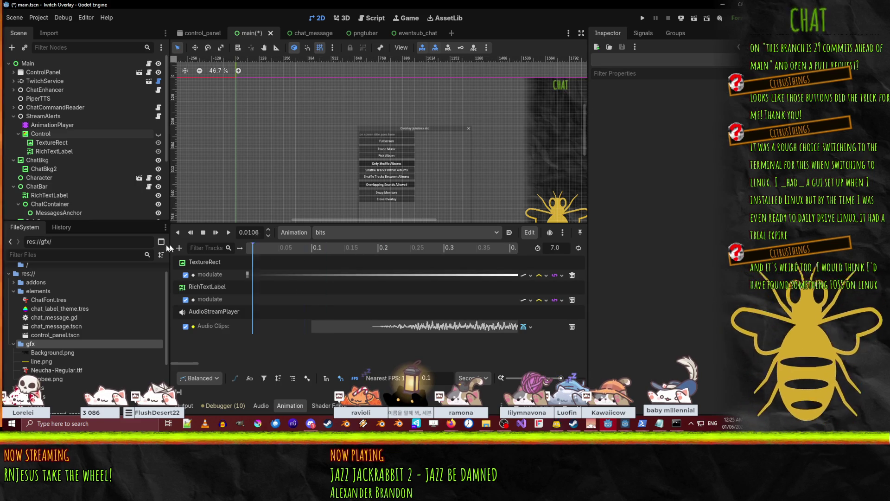
scroll(296, 280, "down", 5)
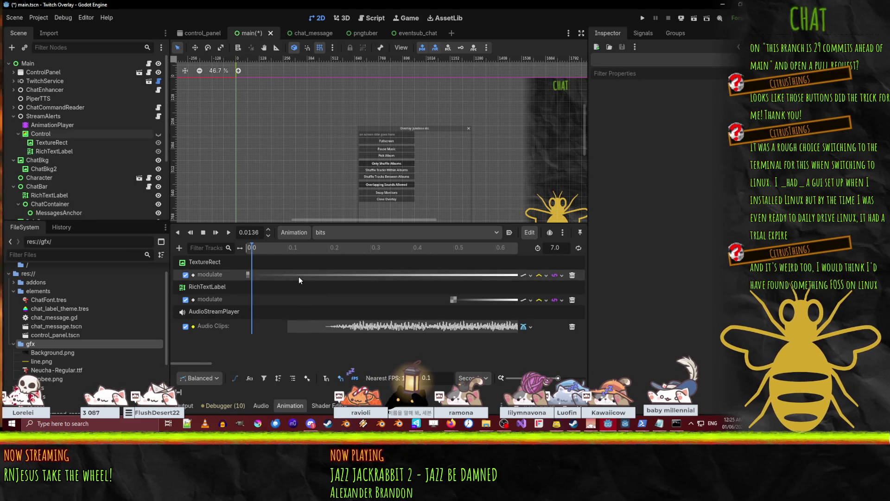
scroll(278, 297, "down", 3)
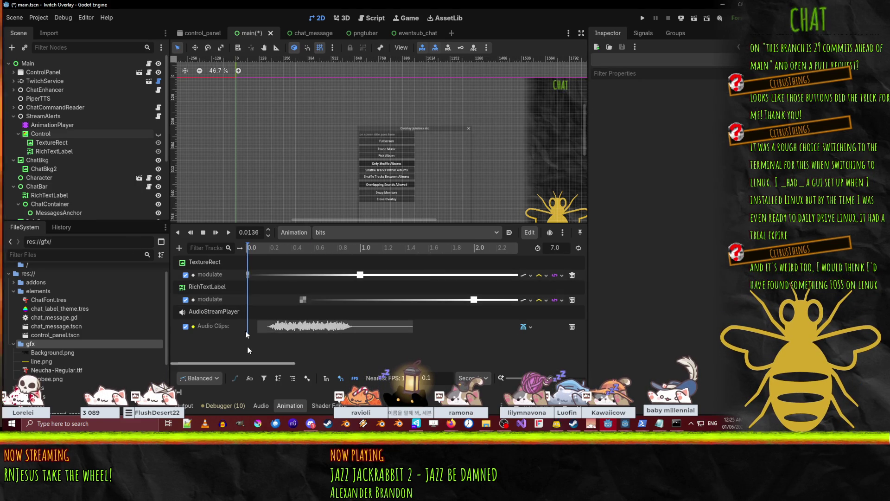
left_click(245, 249)
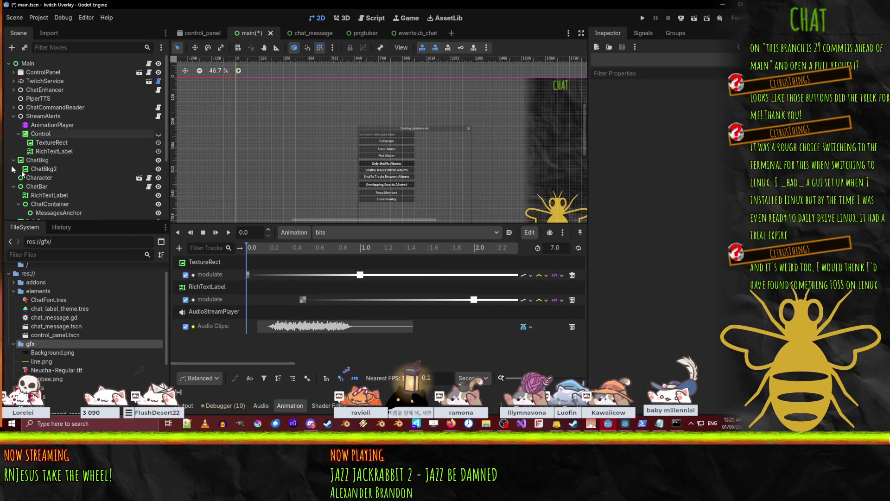
left_click(73, 132)
left_click(761, 102)
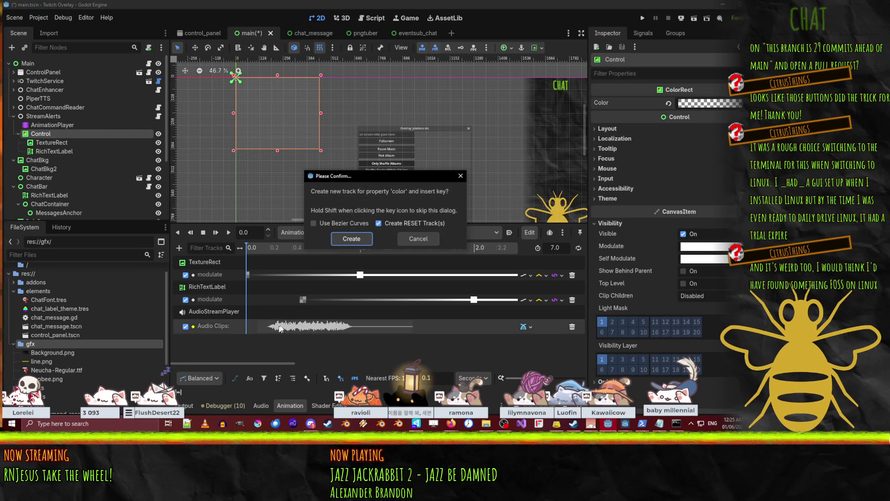
left_click(349, 238)
Step: Add a Control visible track to the follow animation
left_click(356, 232)
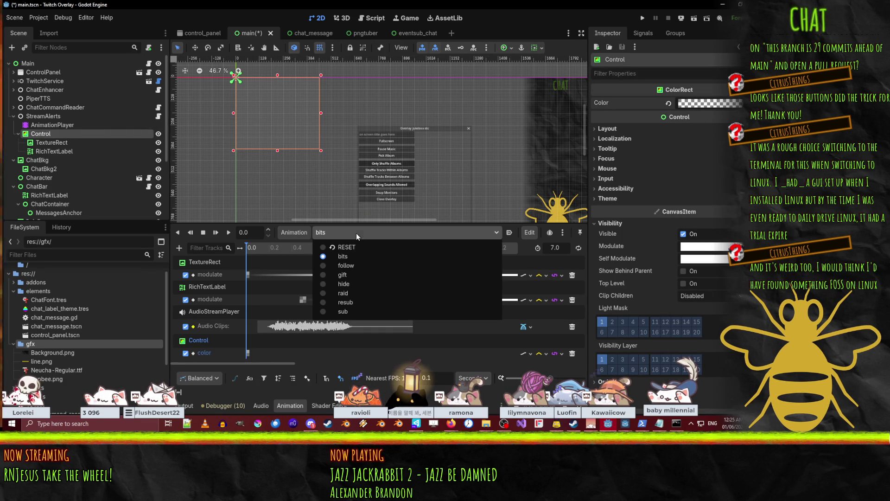
left_click(354, 262)
left_click(760, 103)
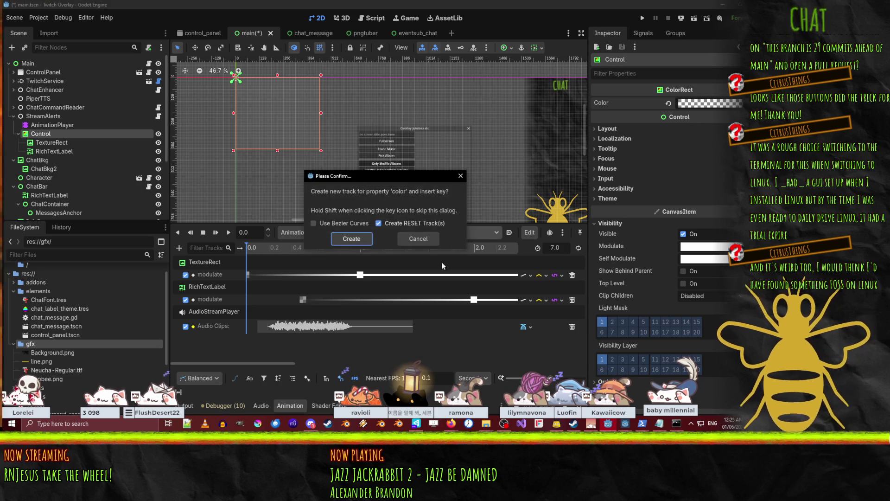
left_click(418, 240)
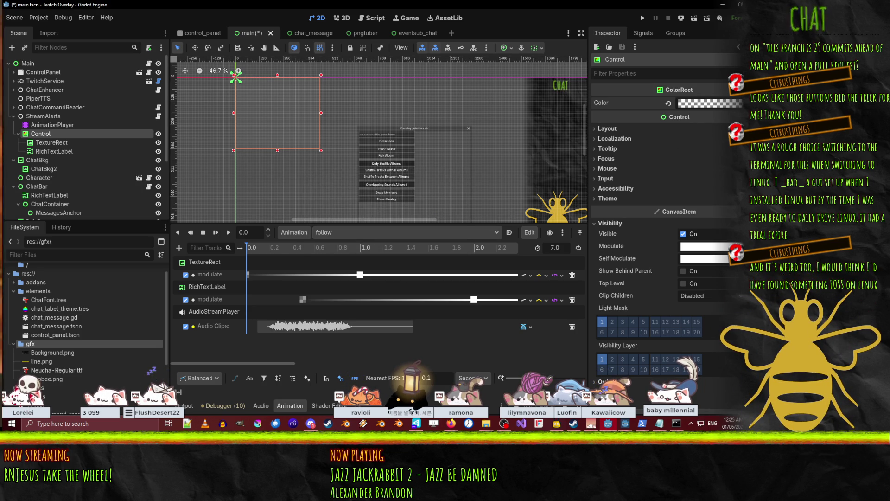
left_click(761, 234)
left_click(353, 239)
Step: In bits, delete the stray color track and key the Control's visible property
left_click(337, 233)
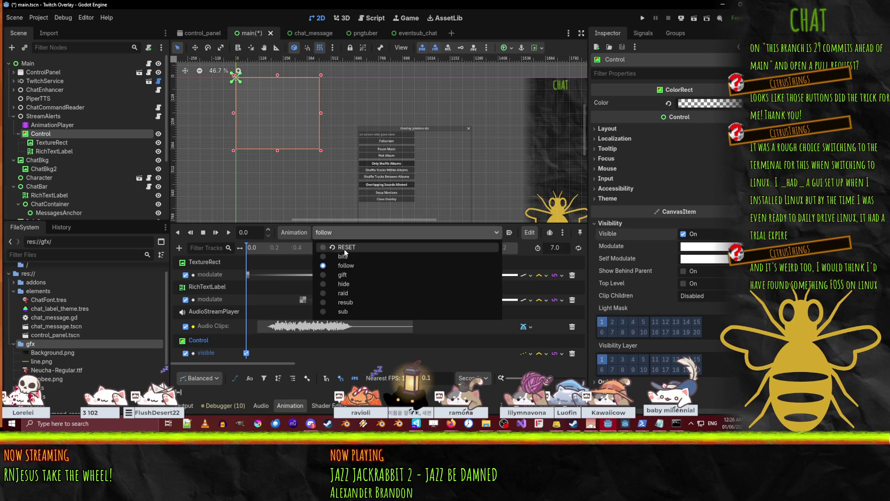
left_click(349, 256)
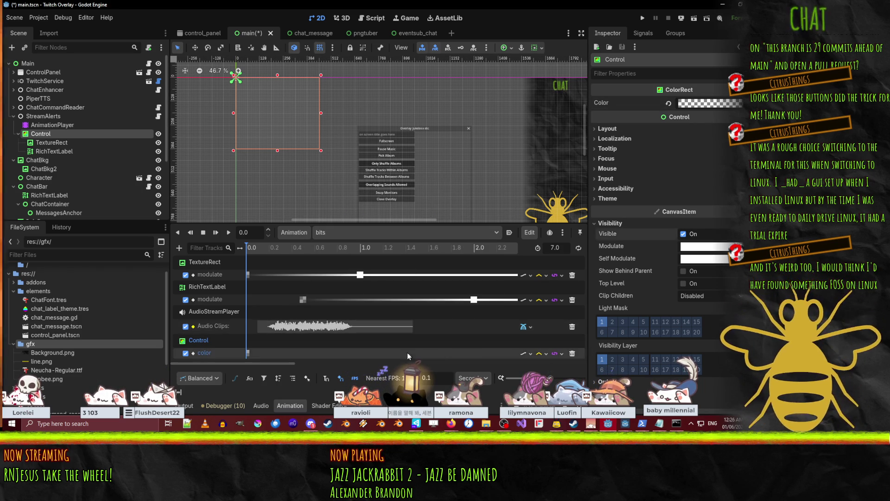
left_click(573, 353)
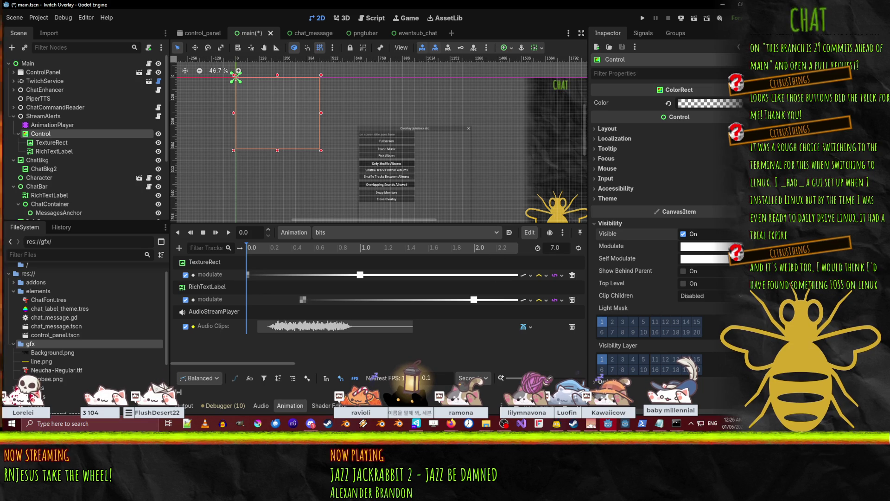
left_click(737, 234)
left_click(366, 237)
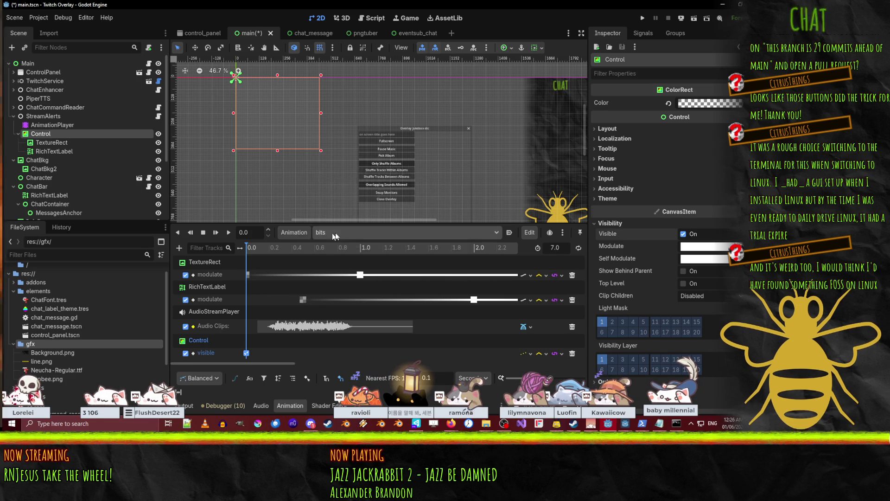
Step: Add a Control visible track to the gift animation
left_click(345, 232)
left_click(357, 266)
left_click(352, 233)
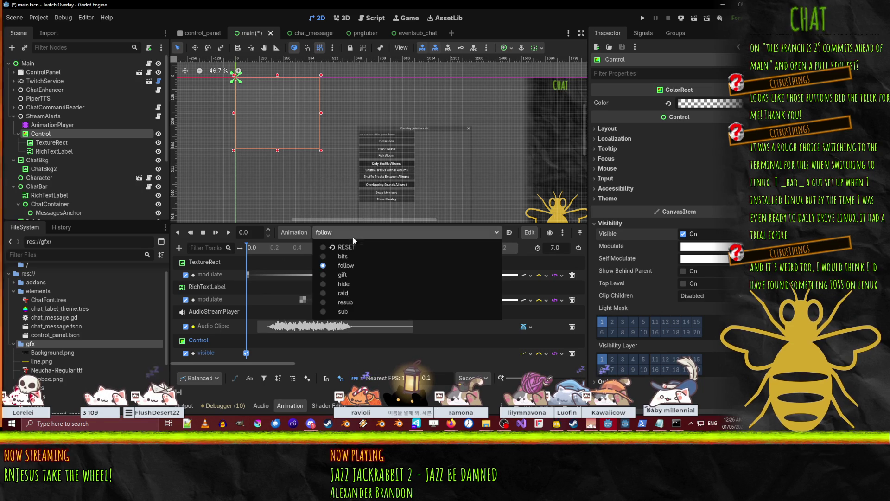
left_click(352, 274)
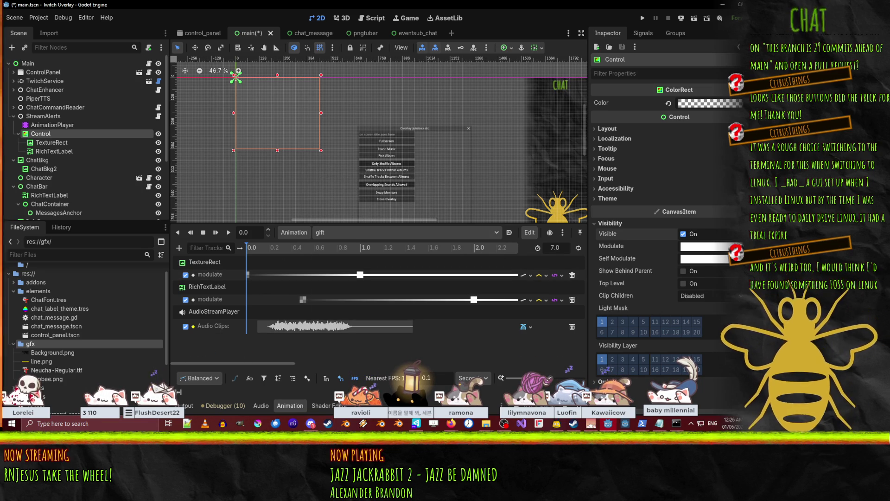
left_click(737, 234)
left_click(366, 236)
Step: In raid, turn the Control's visibility on and key the visible property
left_click(348, 232)
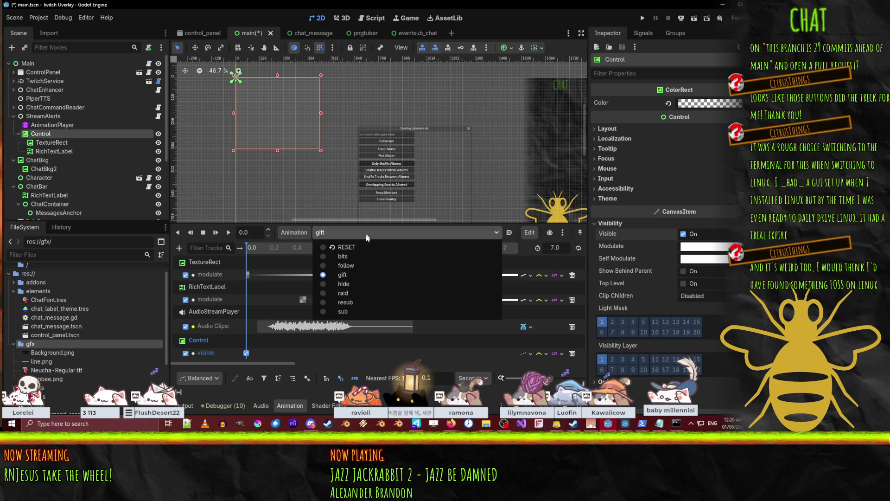
left_click(345, 284)
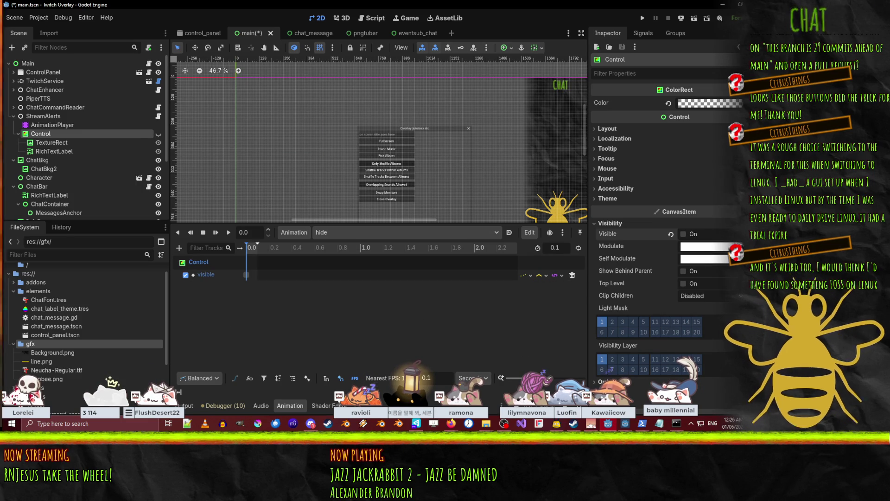
left_click(368, 232)
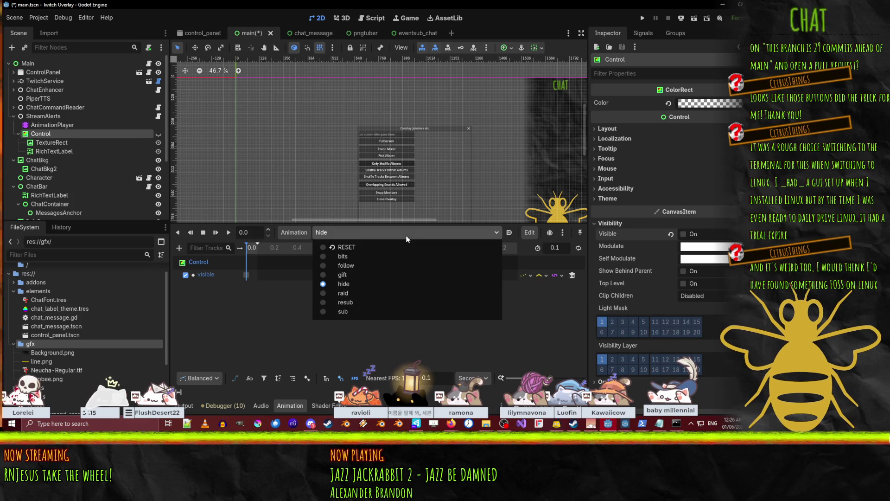
left_click(374, 293)
left_click(737, 234)
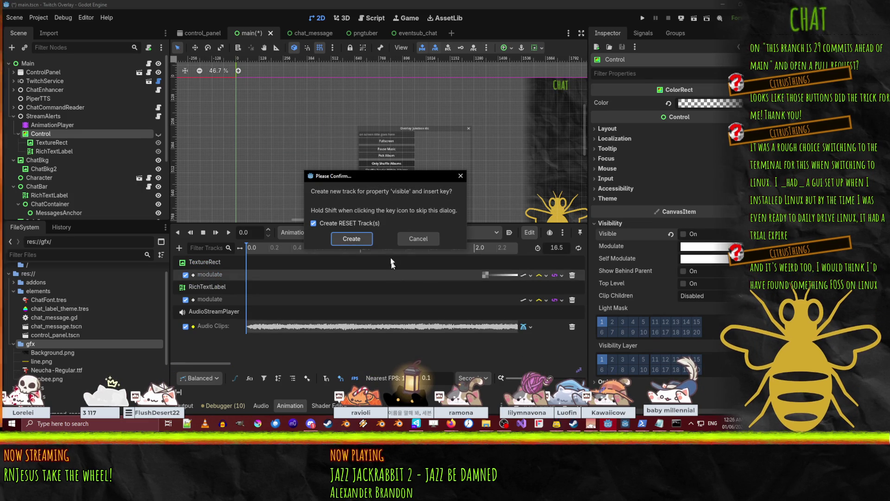
left_click(420, 240)
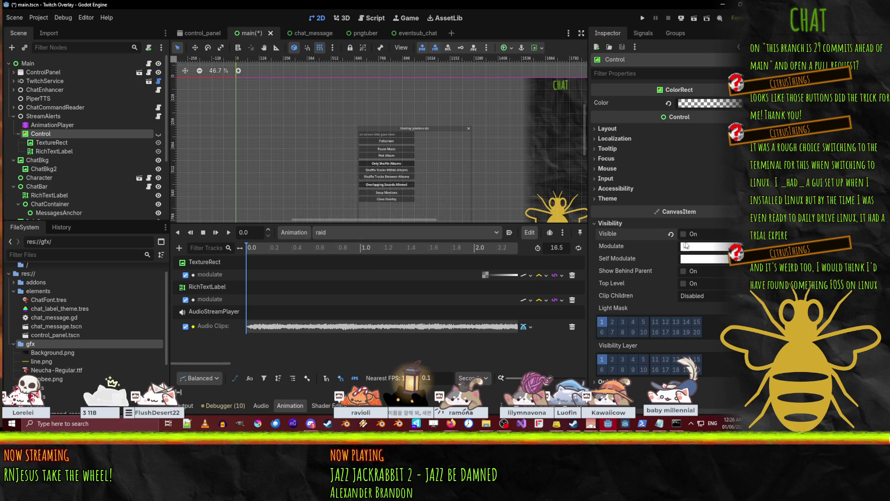
left_click(684, 234)
left_click(737, 234)
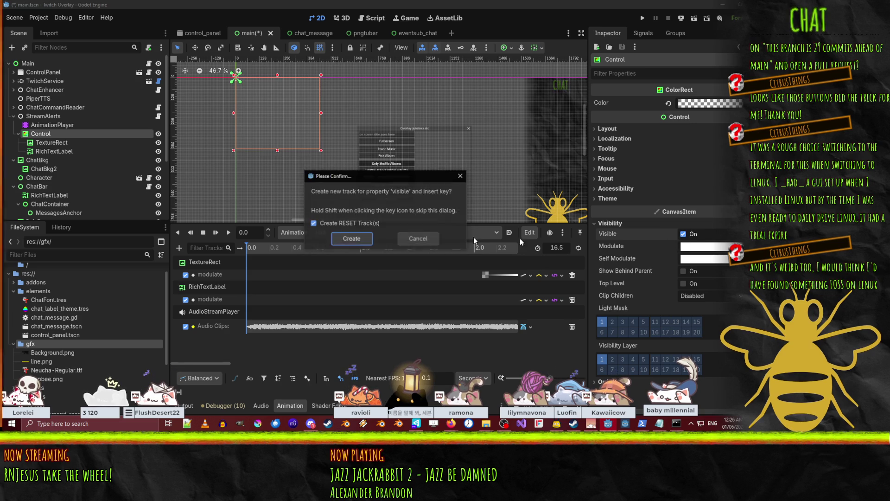
left_click(355, 239)
Step: Add a Control visible track to the resub animation
left_click(355, 236)
left_click(349, 283)
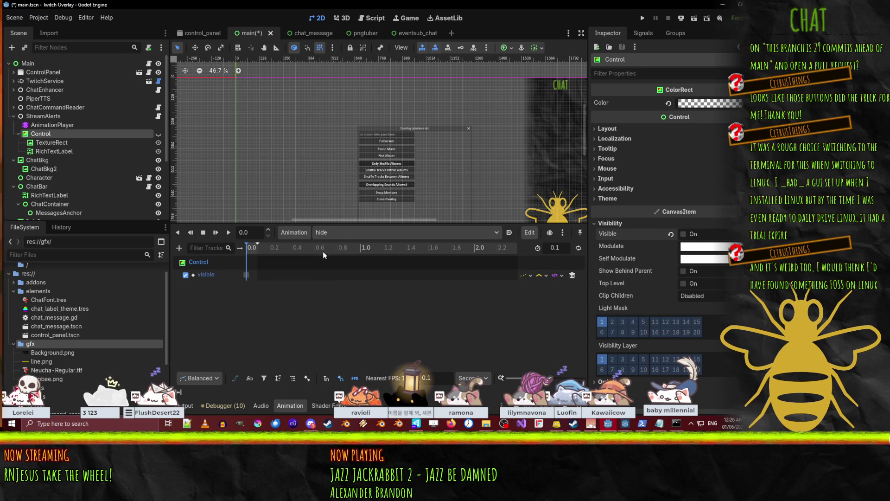
left_click(337, 235)
left_click(344, 274)
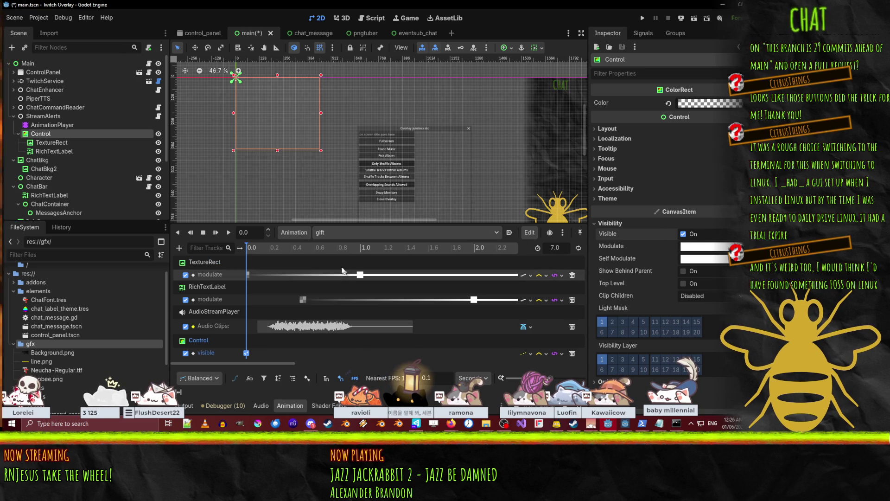
left_click(331, 236)
left_click(345, 302)
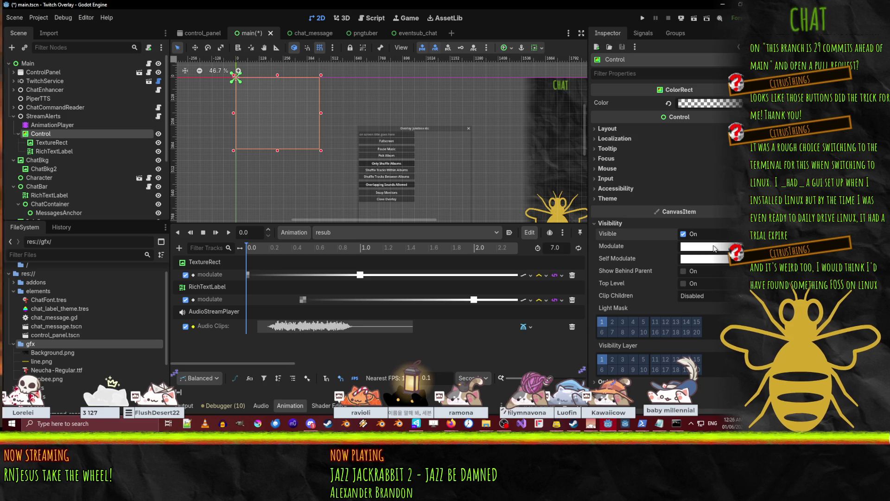
left_click(736, 234)
left_click(370, 245)
Step: Key the Control's visible property in the sub animation and save the scene
left_click(388, 235)
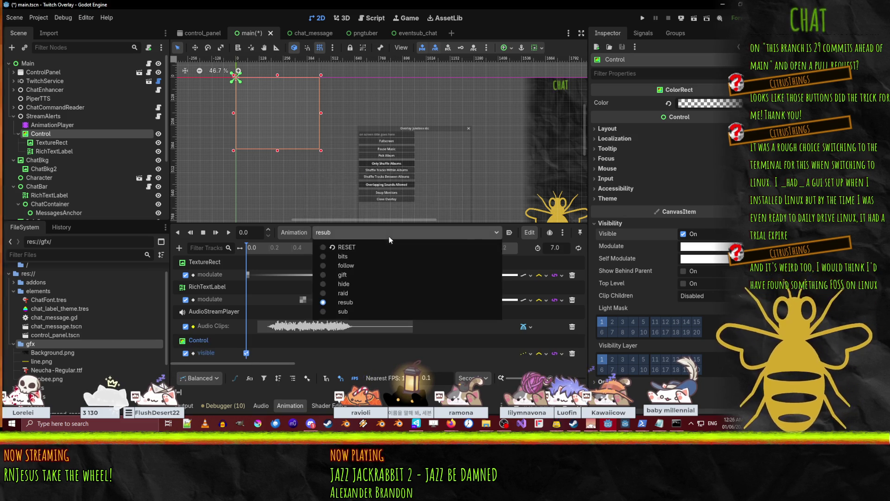
left_click(371, 313)
left_click(737, 234)
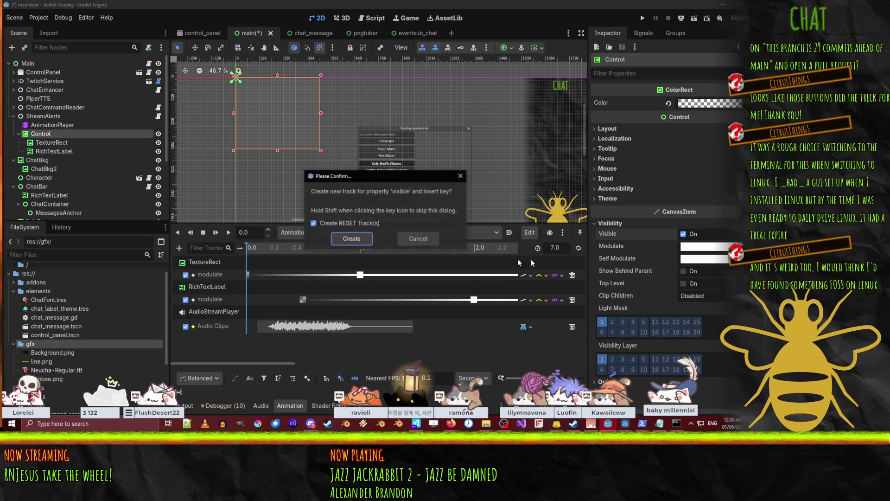
left_click(369, 241)
key("ctrl+s")
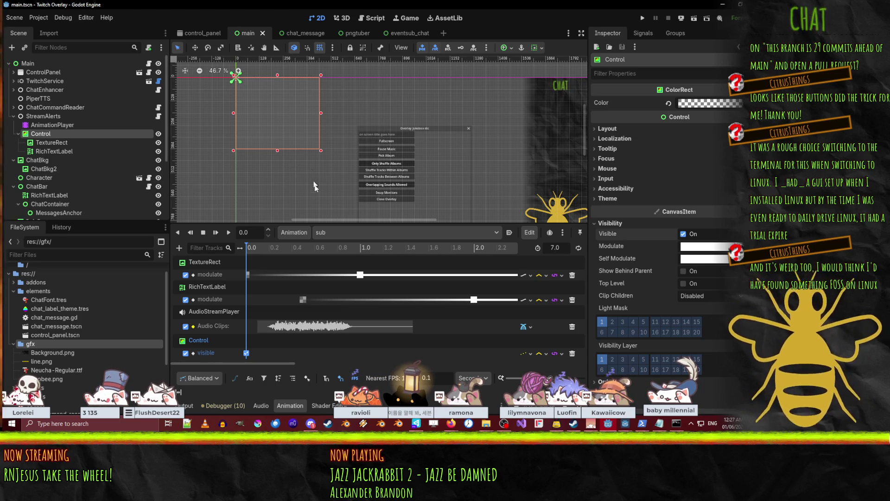
Step: Lower the viewport/Animation splitter and zoom and pan the canvas so the full overlay layout shows
scroll(347, 182, "down", 3)
left_click_drag(360, 147, 360, 146)
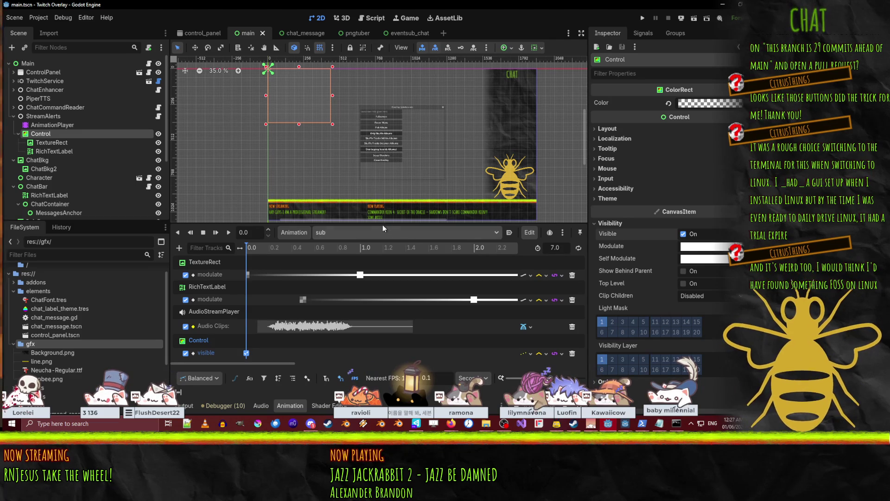
left_click_drag(383, 227, 384, 273)
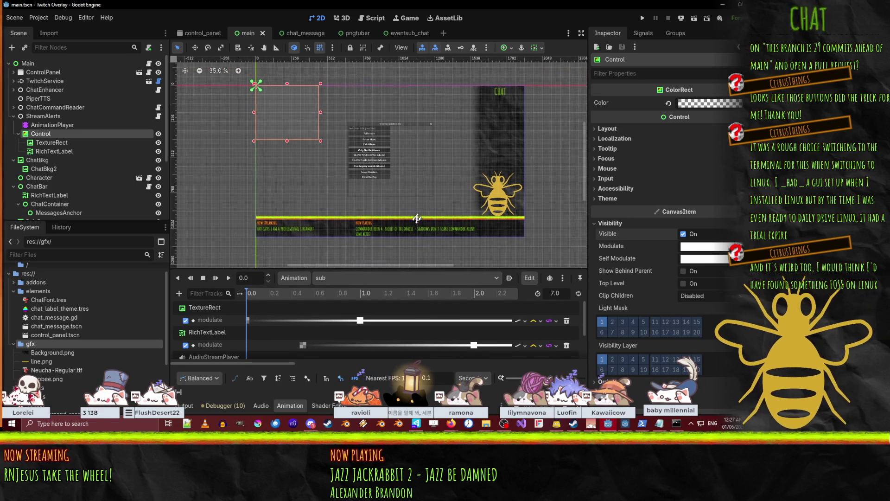
scroll(419, 215, "up", 3)
scroll(395, 216, "right", 1)
scroll(375, 197, "left", 1)
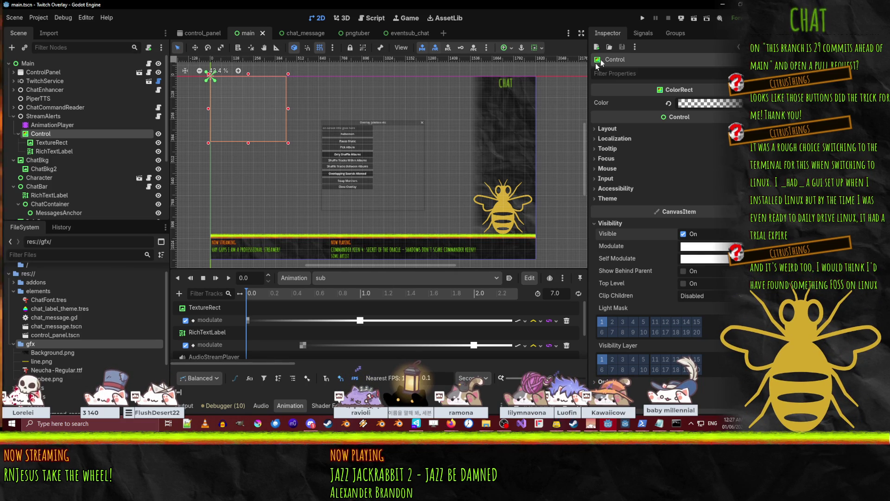
Step: Run the overlay and check the Errors list for alerts.gd line 54's 'is_playing' on null error
left_click(642, 18)
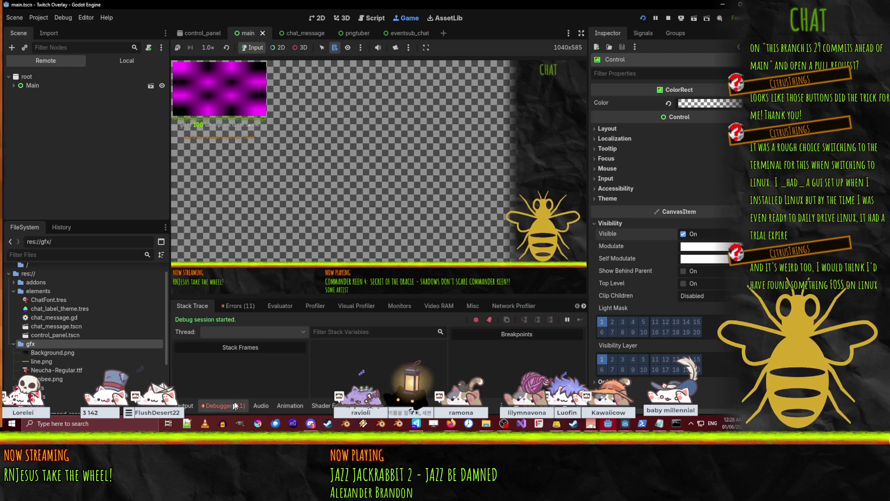
left_click(238, 306)
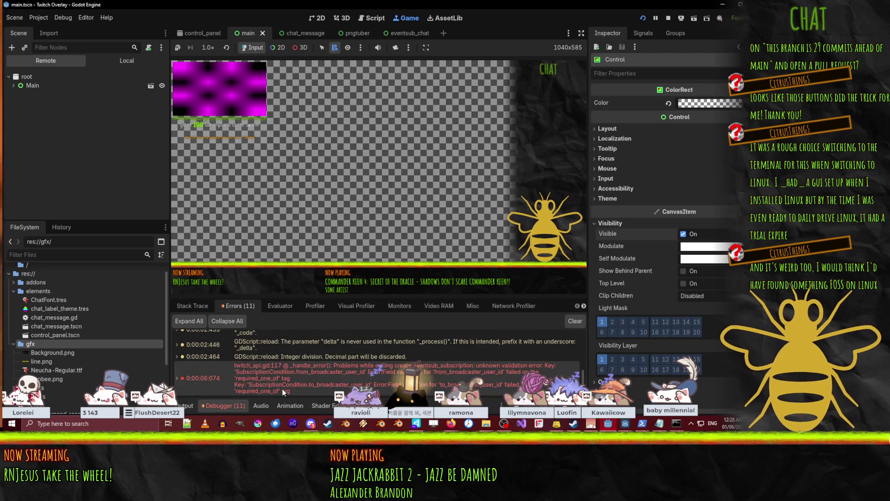
mouse_move(288, 389)
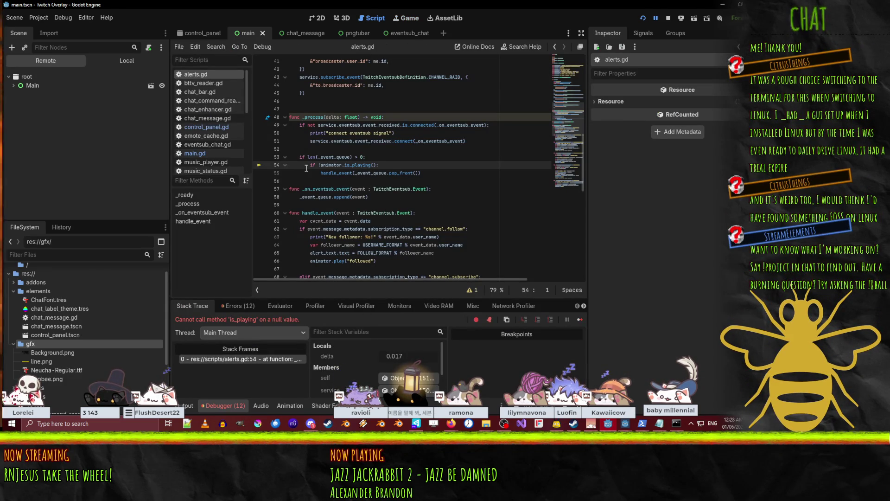
Step: Stop the game and assign AnimationPlayer and RichTextLabel to StreamAlerts' Animator and Alert Text fields
key("F8")
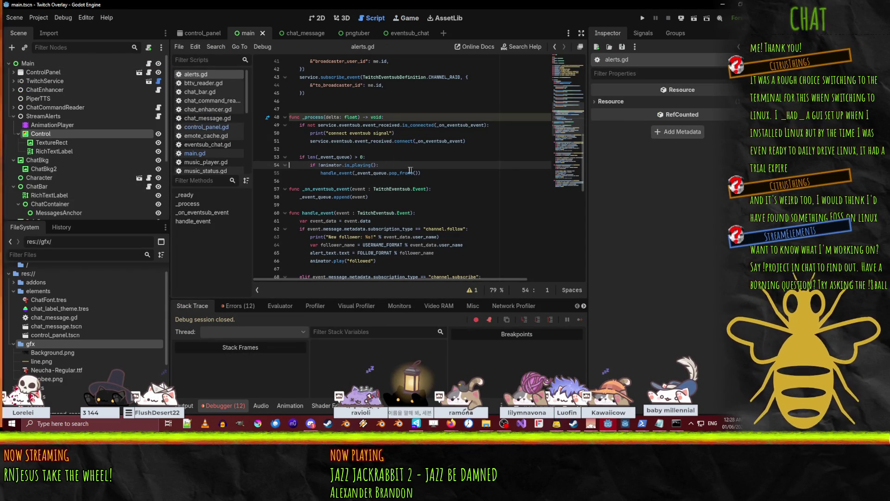
left_click(28, 64)
left_click(54, 108)
left_click(54, 116)
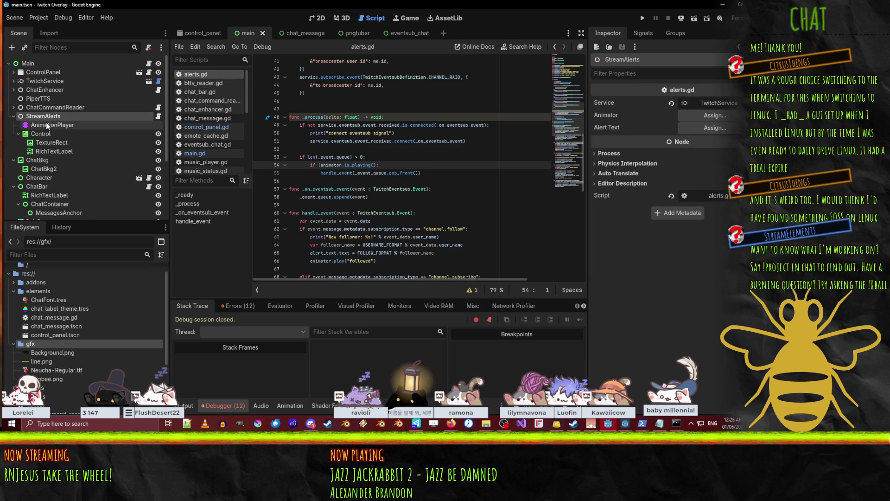
left_click_drag(58, 127, 710, 115)
left_click_drag(54, 151, 714, 127)
Step: Save the main scene and jump to the twitch_api.gd line 117 subscription error
key("ctrl+s")
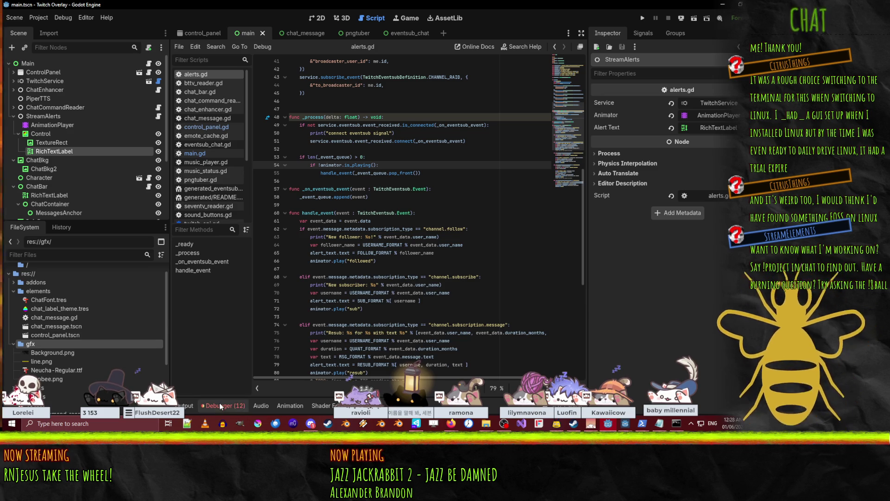
left_click(238, 306)
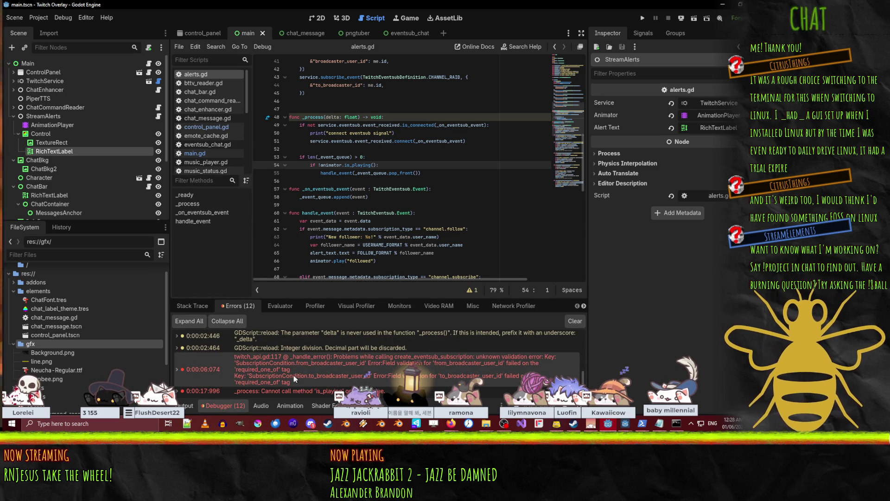
double_click(271, 366)
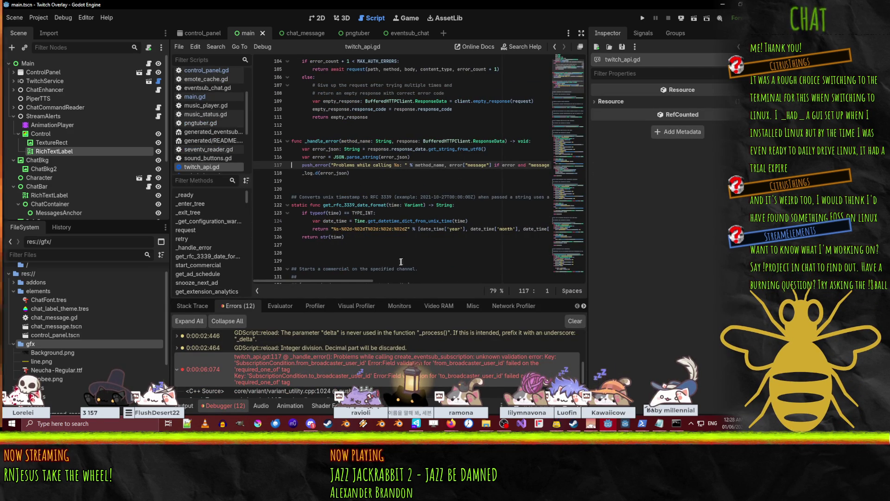
Step: Add a breakpoint at line 117 of twitch_api.gd
left_click_drag(348, 281, 396, 281)
scroll(396, 281, "left", 5)
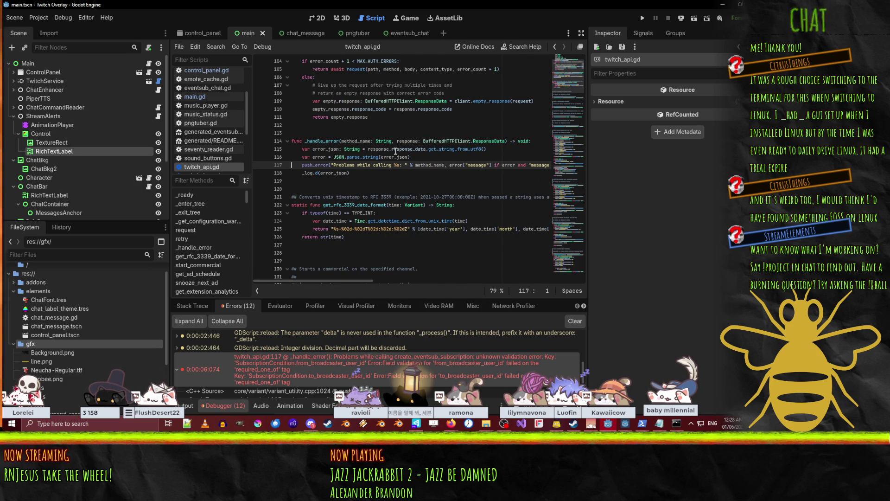
mouse_move(468, 145)
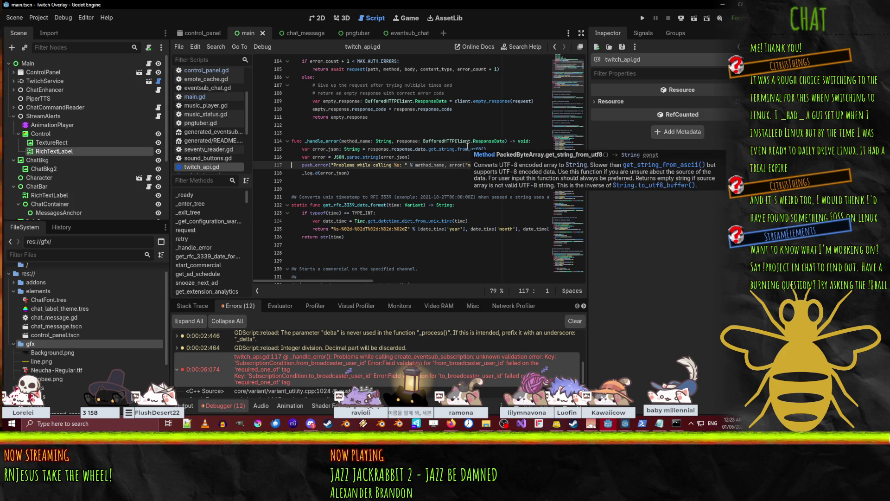
left_click(261, 166)
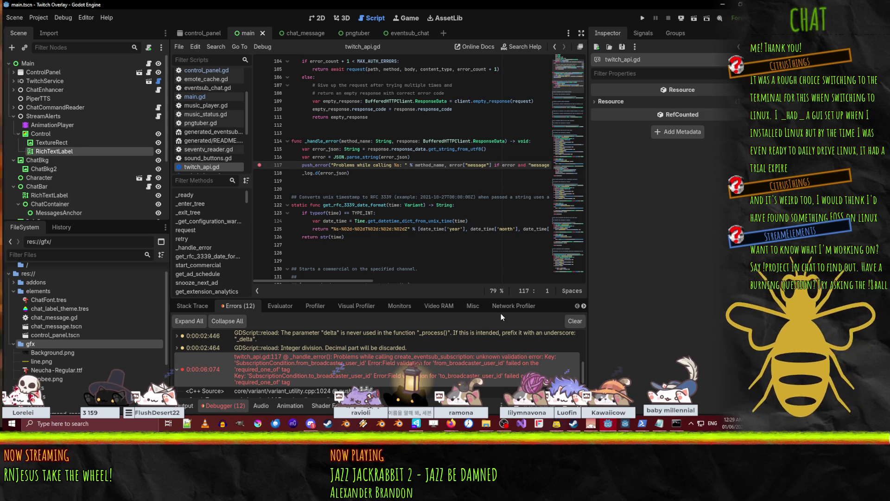
Step: Run to the breakpoint, read the Bad Request validation error in error_json, then stop the overlay
key("F5")
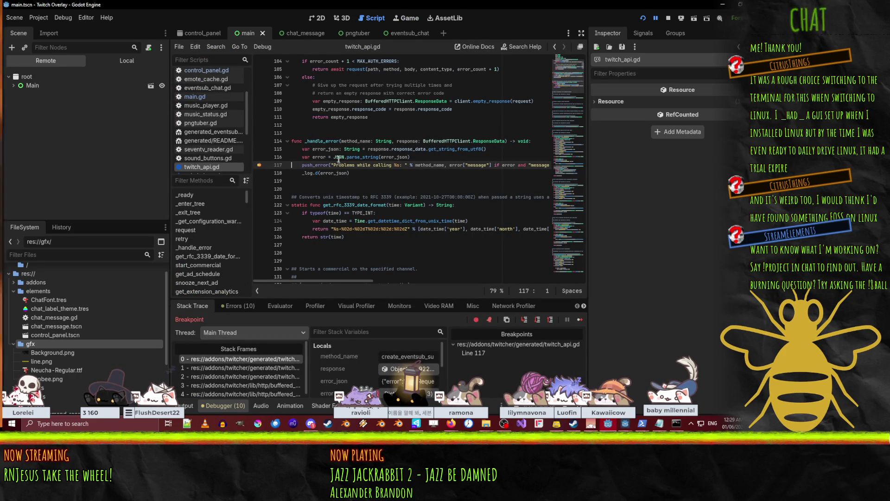
mouse_move(326, 149)
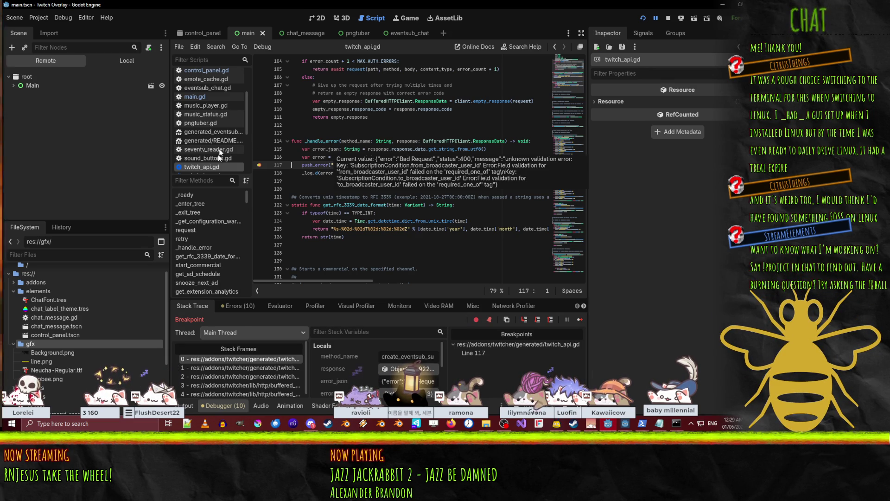
scroll(278, 378, "down", 1)
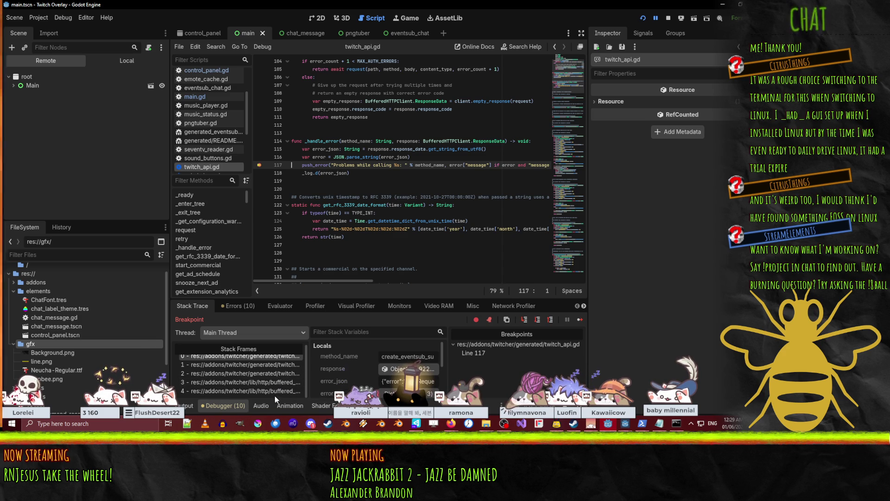
left_click(670, 19)
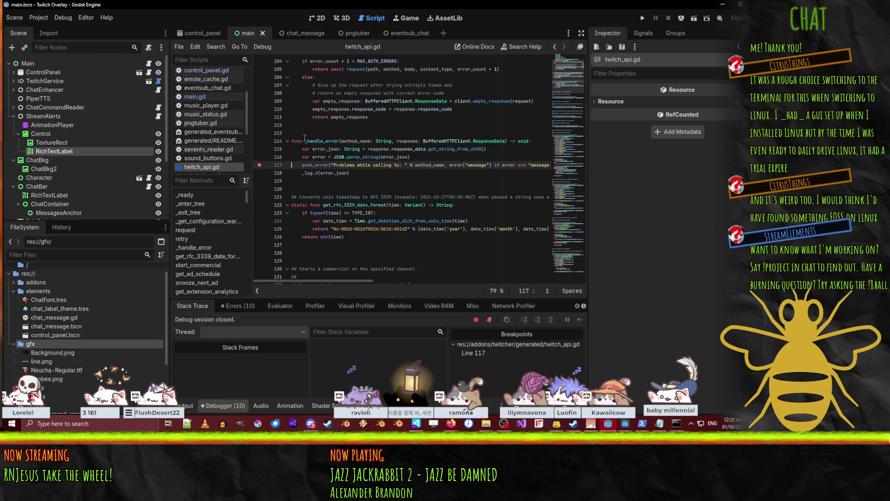
left_click(451, 424)
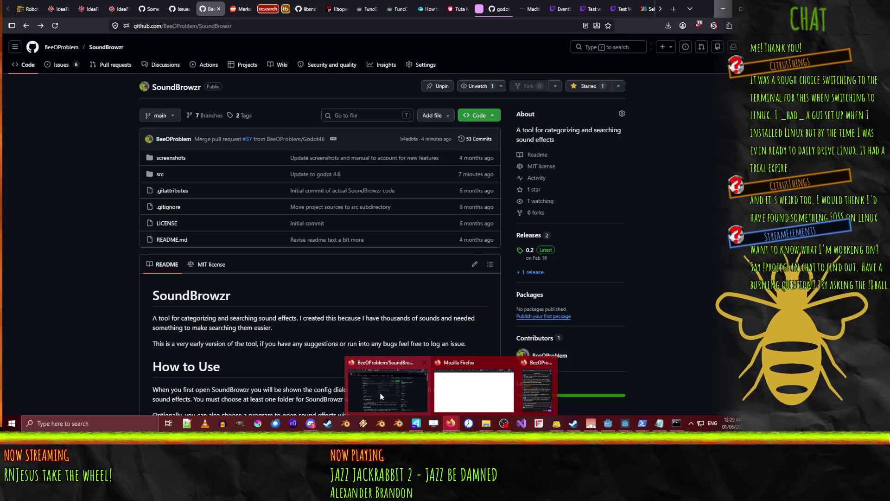
Step: In the Twitch EventSub docs, check channel.raid's condition and select from_broadcaster_user_id
left_click(382, 397)
left_click(559, 8)
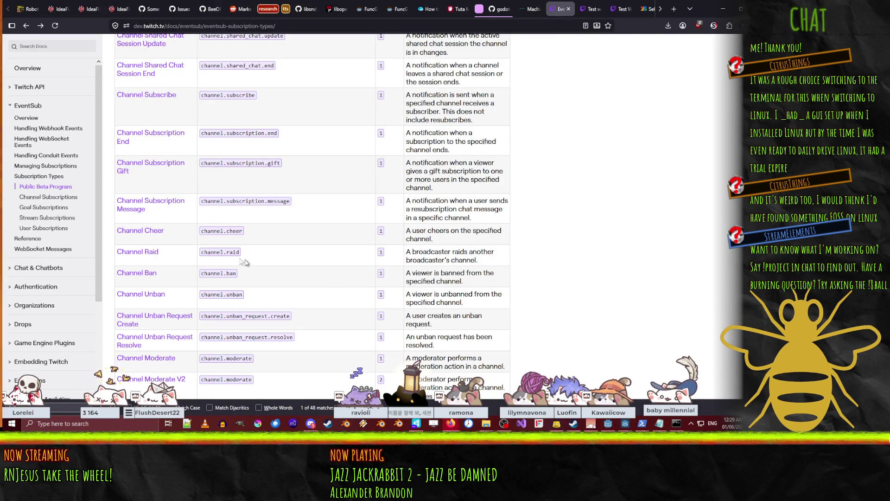
left_click(148, 253)
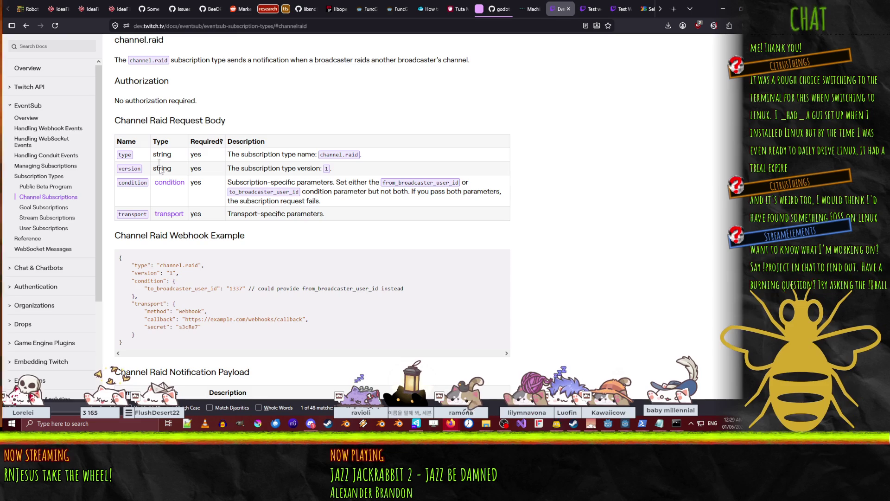
left_click(170, 183)
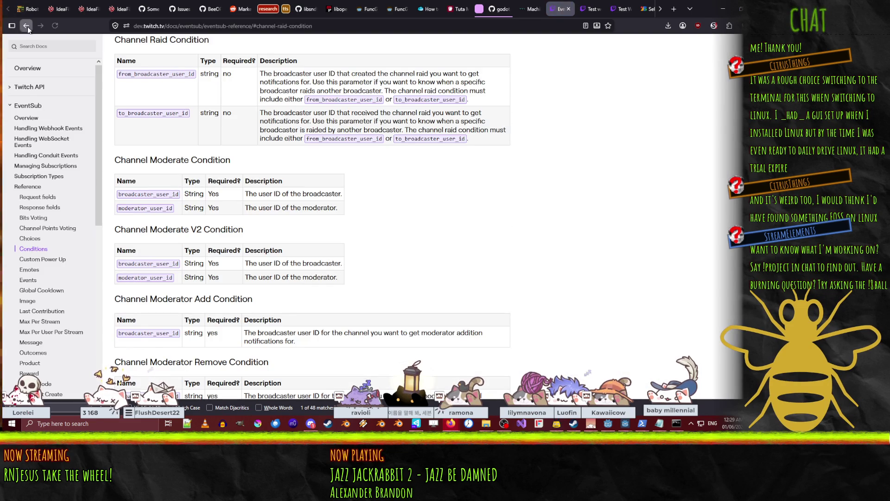
left_click(26, 26)
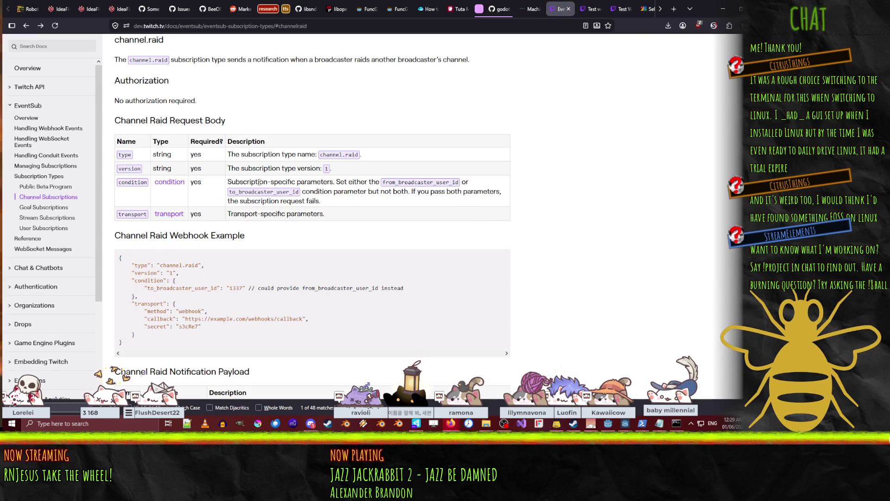
double_click(389, 182)
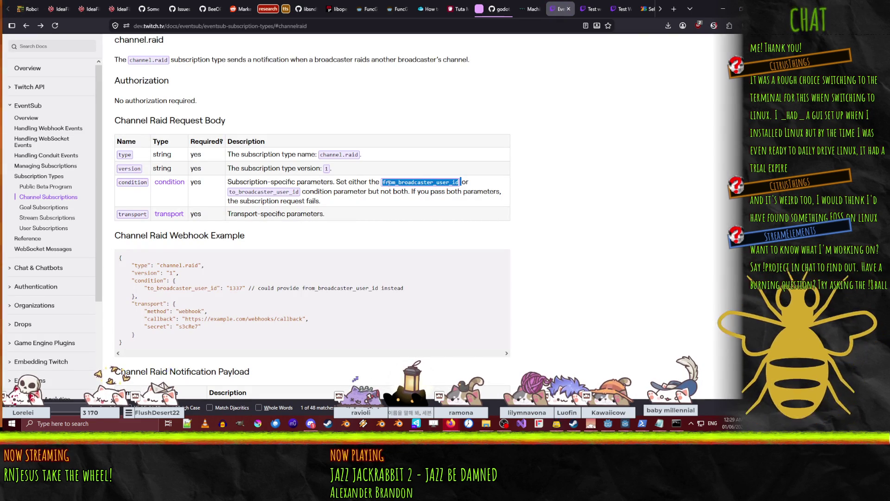
left_click(416, 176)
double_click(397, 182)
key("ctrl+c")
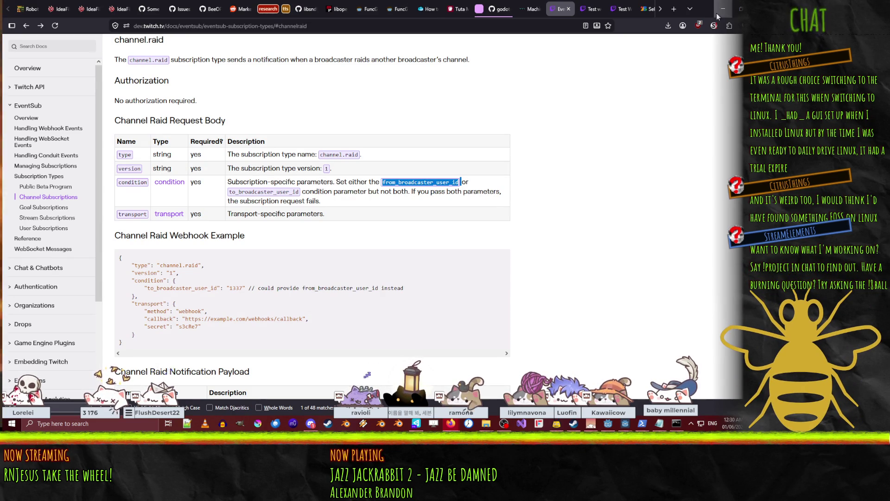
Step: Return to Godot and place the caret at the end of line 118 in twitch_api.gd
key("alt+Tab")
left_click(431, 179)
left_click(400, 175)
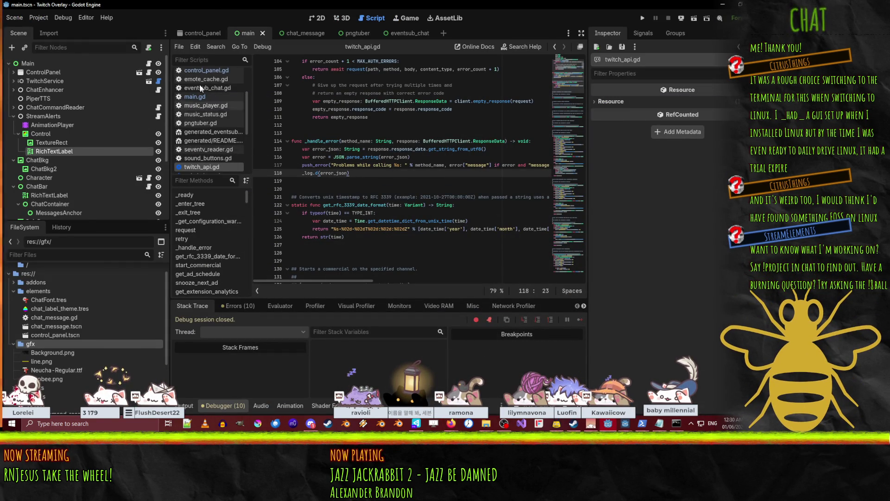
Step: In alerts.gd, change the raid condition on line 44 to from_broadcaster_user_id and test-run
scroll(193, 99, "up", 3)
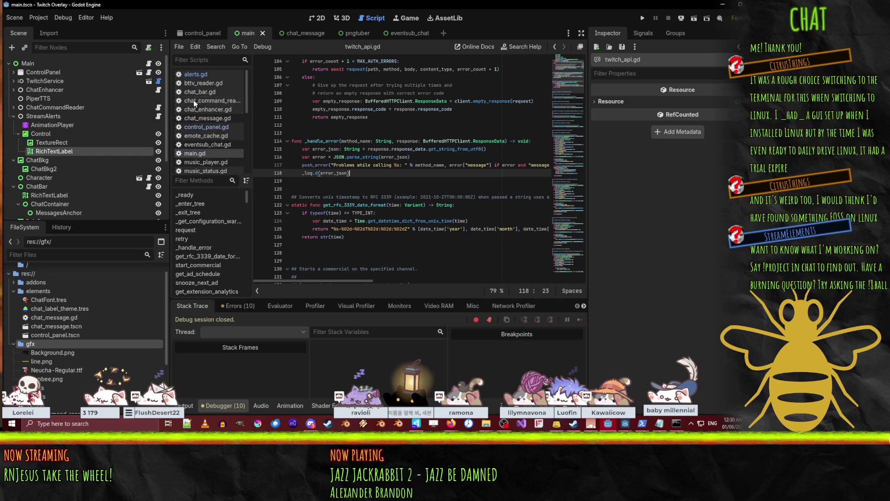
left_click(192, 74)
scroll(382, 144, "up", 5)
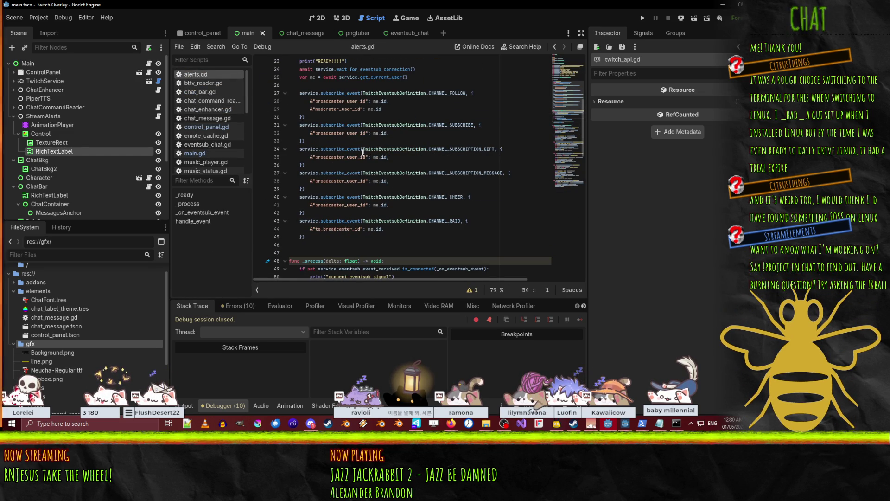
double_click(341, 182)
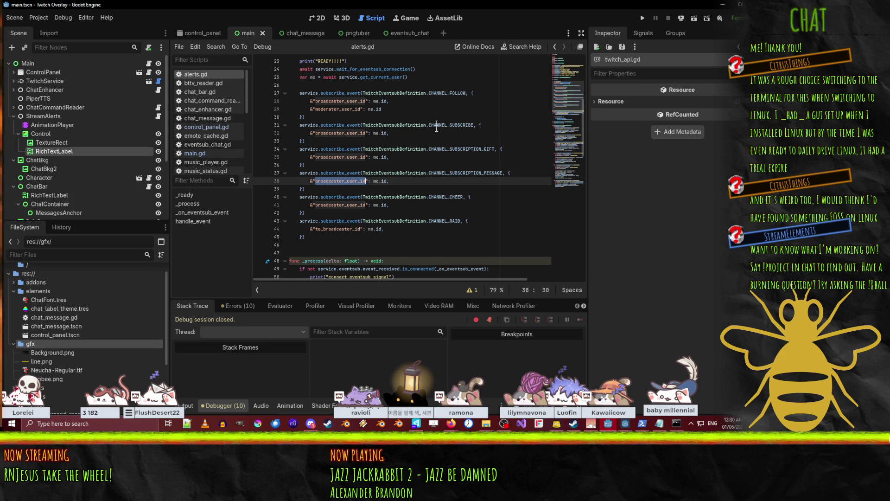
double_click(341, 229)
key("ctrl+v")
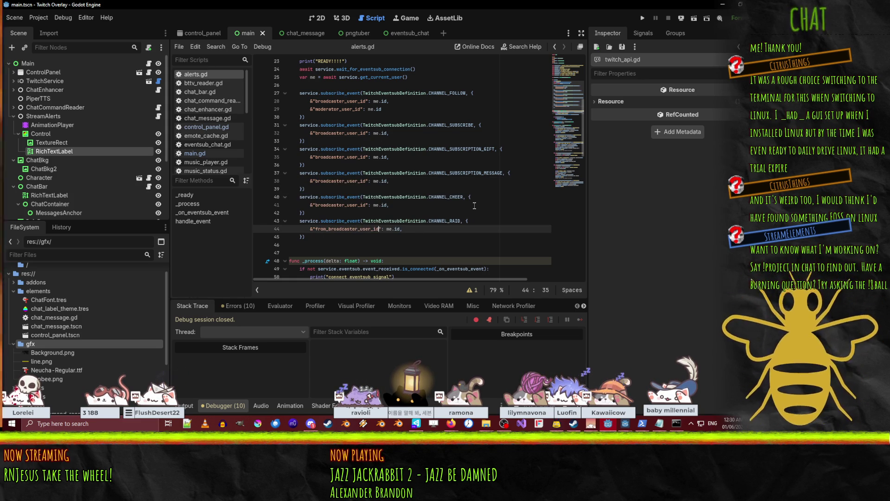
left_click(642, 20)
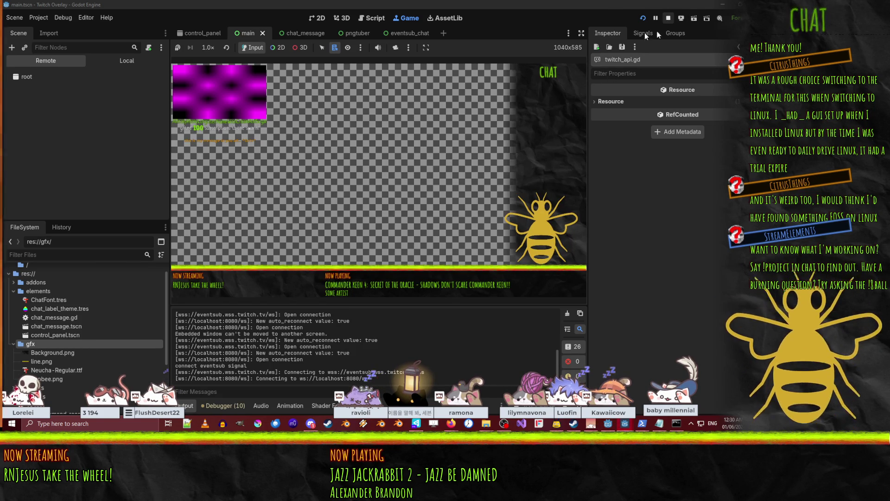
left_click(670, 18)
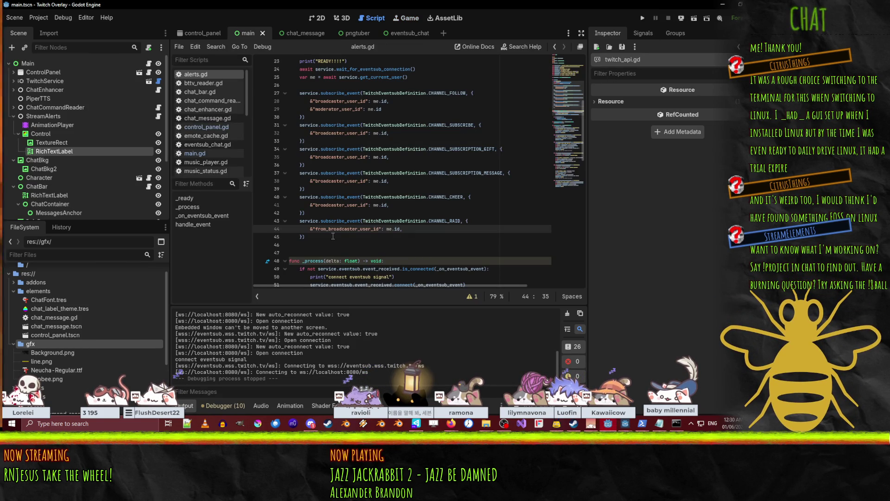
Step: Switch the raid condition to to_broadcaster_user_id, save, and test-run the overlay again
key("Right")
key("Delete")
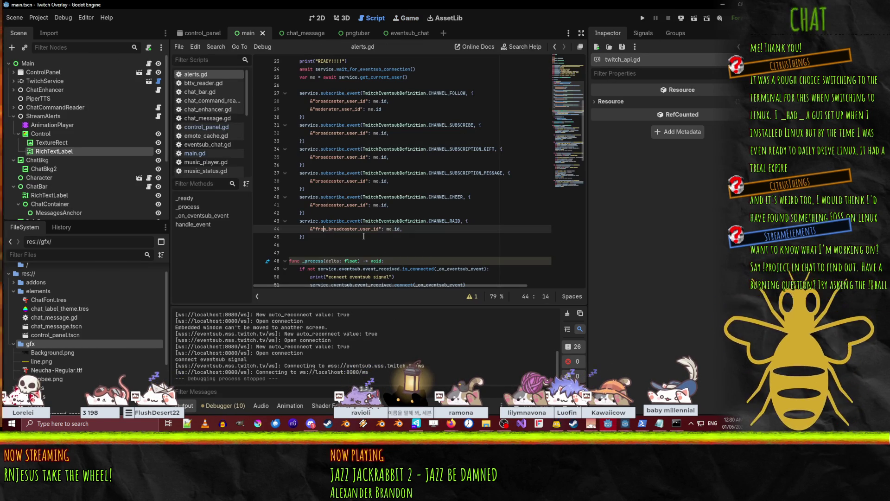
key("BackSpace")
key("BackSpace")
key("Delete")
type("to")
key("ctrl+s")
left_click(642, 18)
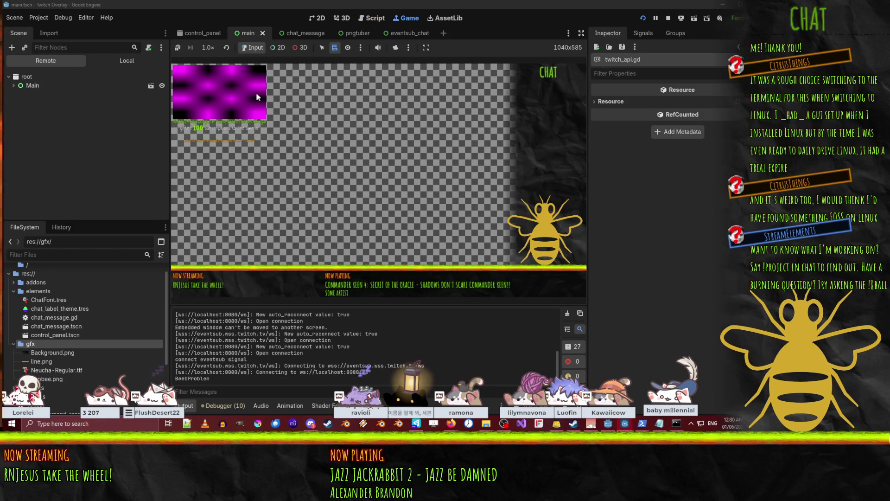
left_click(669, 18)
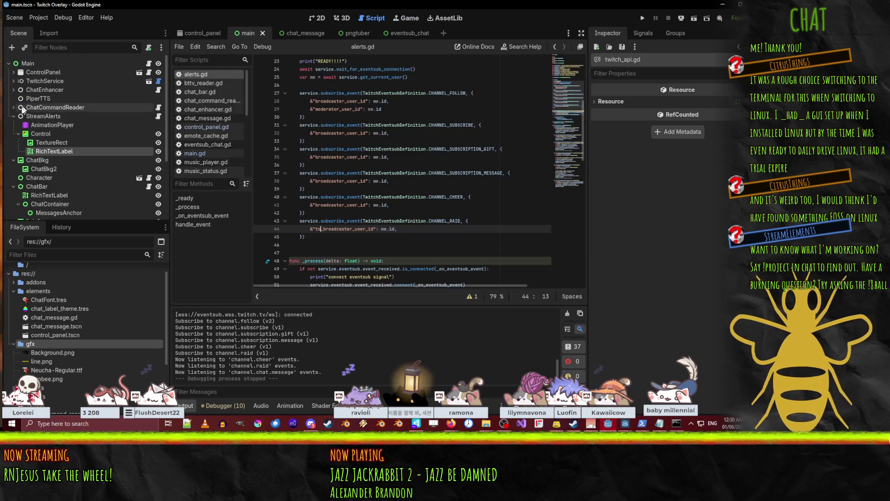
Step: Set the 'hide' animation to autoplay on load and run the overlay
left_click(357, 277)
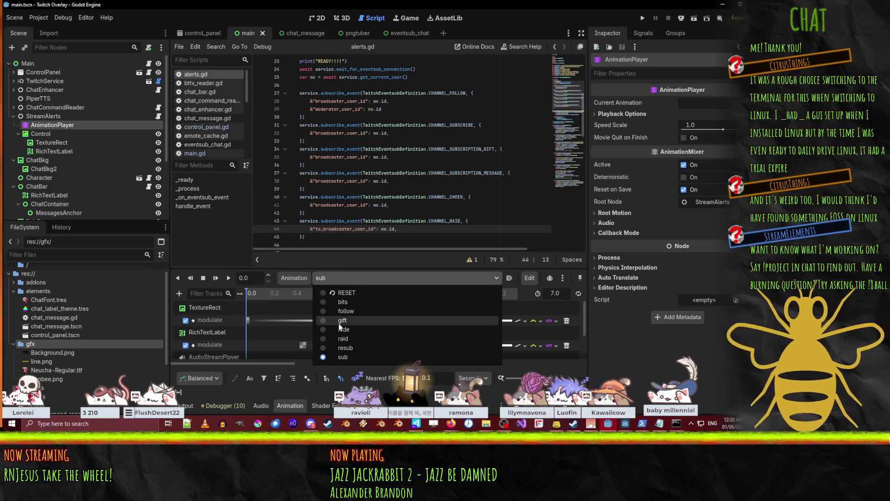
left_click(344, 330)
left_click(509, 279)
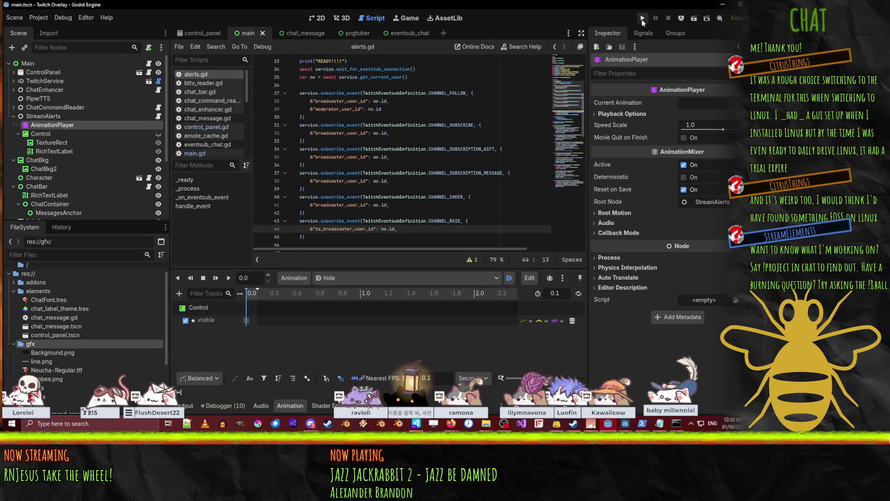
left_click(642, 18)
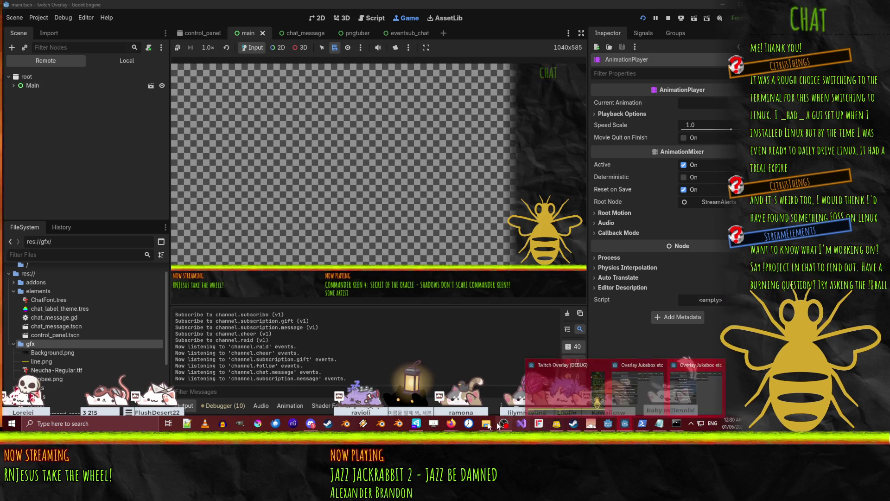
Step: Review the Errors list for alerts.gd:66 'Animation not found: "followed"', then stop the overlay
mouse_move(419, 426)
mouse_move(641, 423)
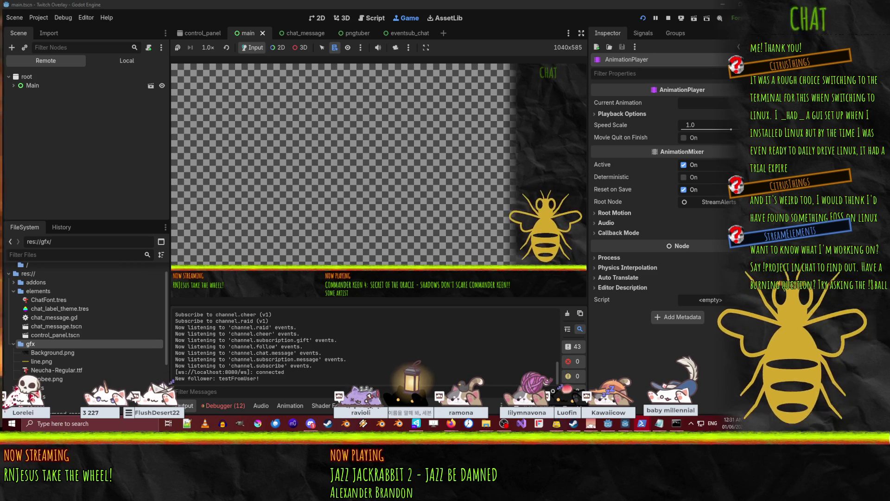
left_click(226, 405)
left_click(239, 306)
scroll(297, 358, "down", 5)
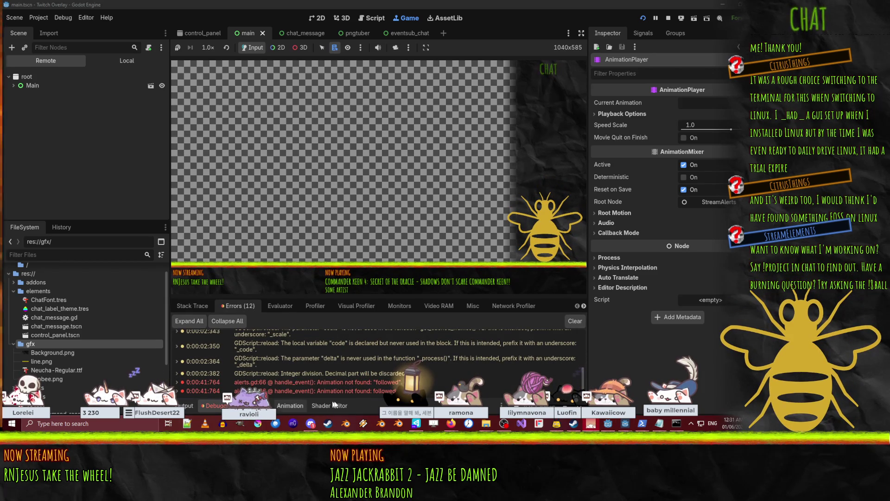
left_click(668, 18)
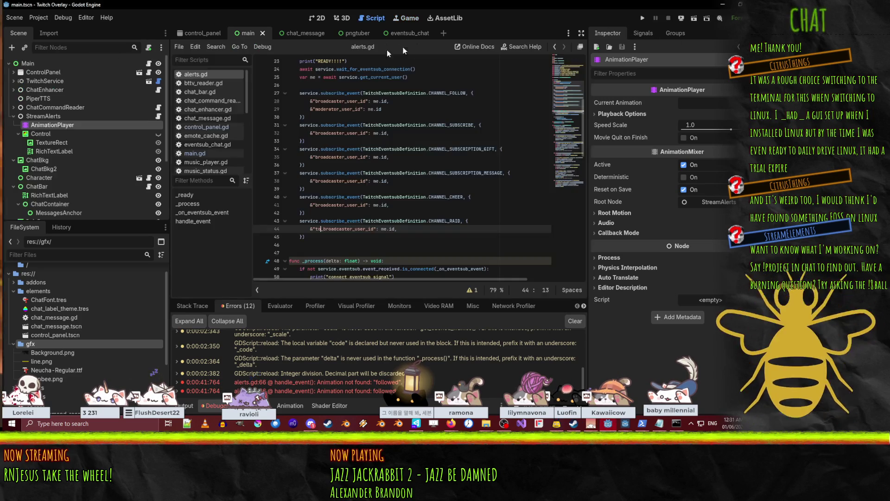
Step: Change alerts.gd line 66 to play "follow" instead of "followed", save, and rerun
scroll(437, 180, "down", 12)
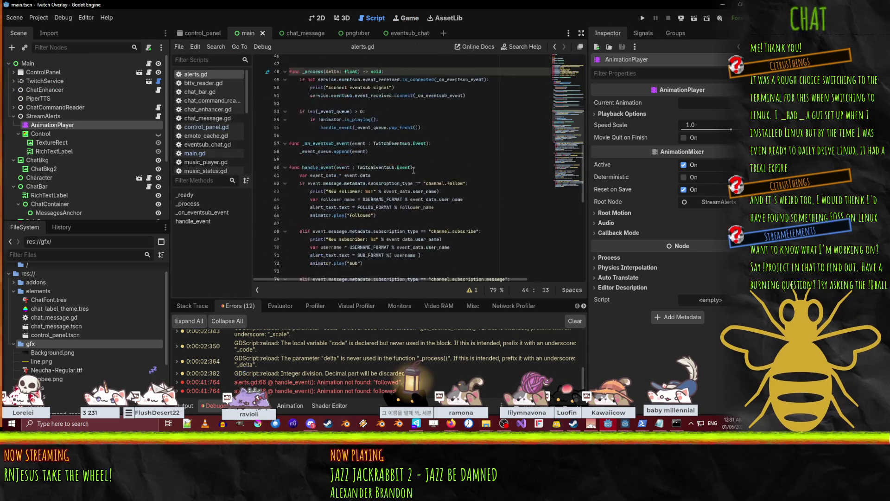
left_click(366, 117)
key("Delete")
key("Delete")
key("ctrl+s")
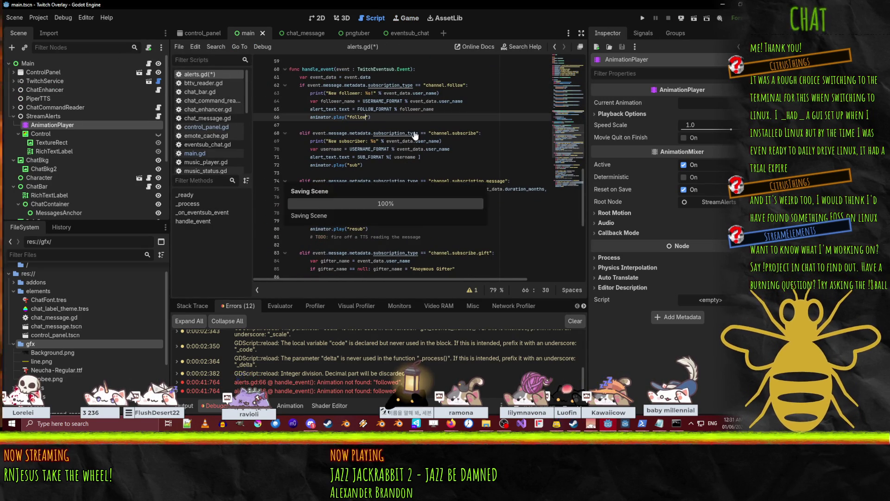
key("F5")
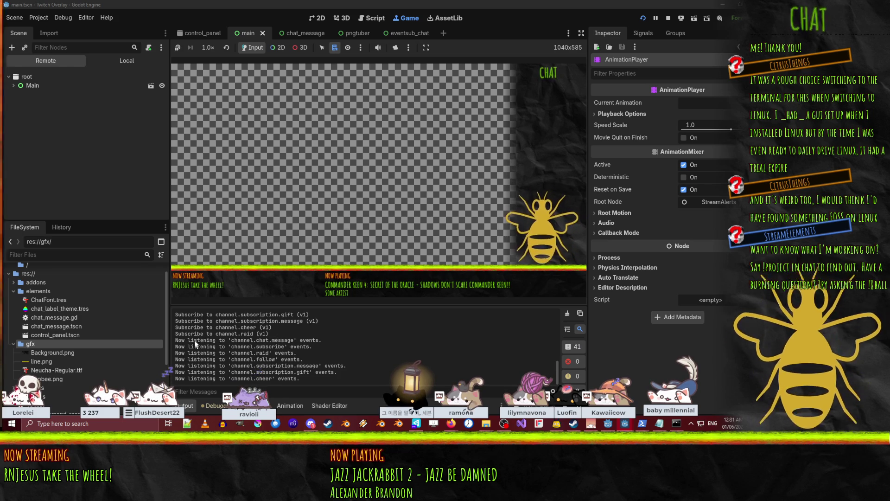
Step: Confirm the test follower alert logs without errors, then stop the overlay
scroll(310, 377, "up", 3)
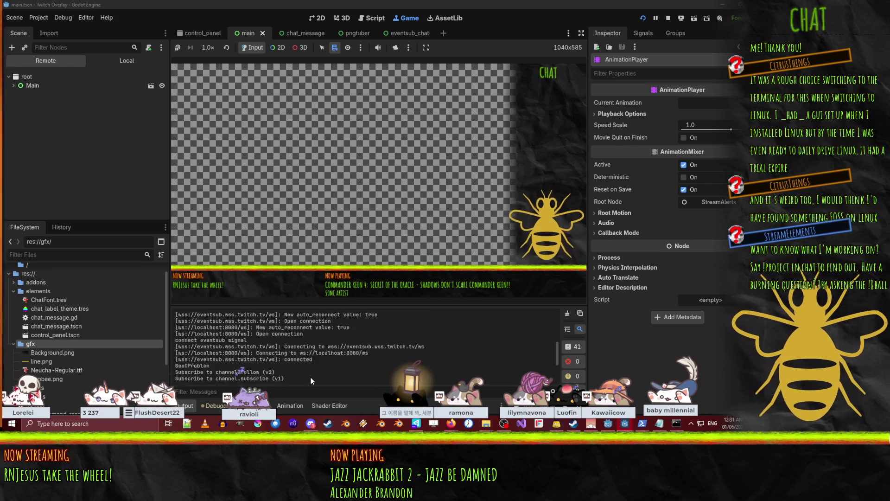
scroll(316, 361, "up", 10)
scroll(316, 370, "down", 3)
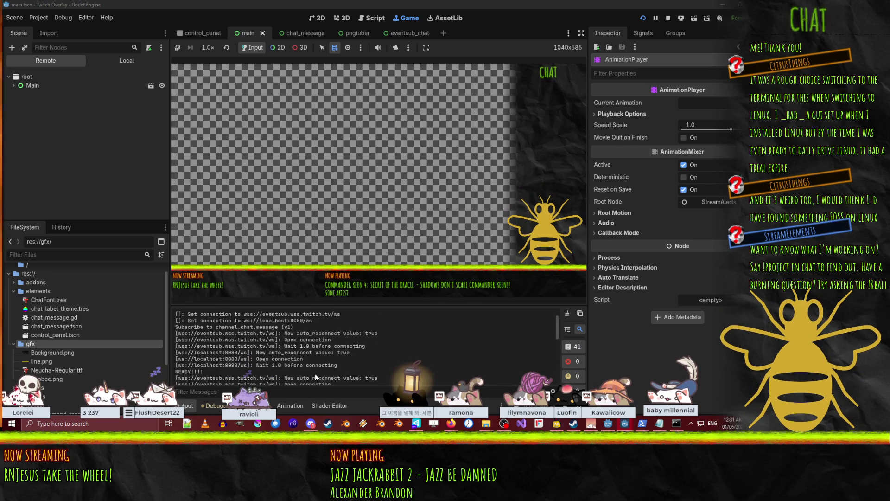
scroll(343, 358, "down", 4)
scroll(343, 357, "down", 3)
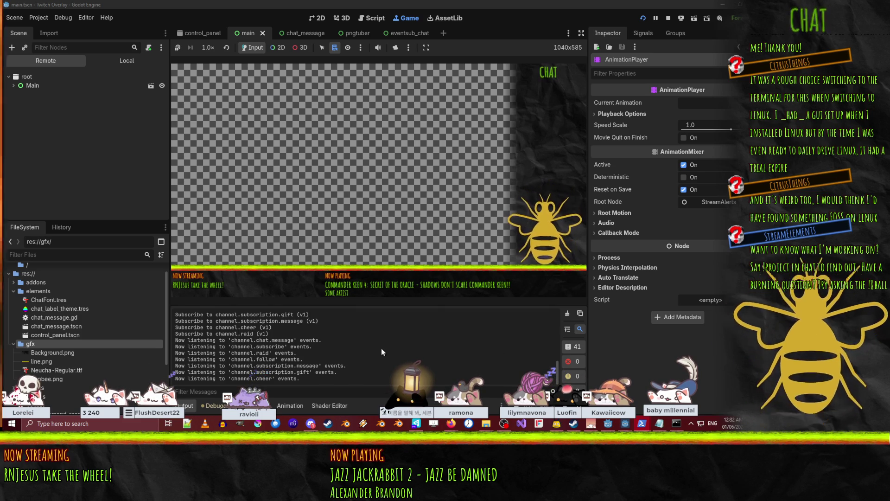
scroll(297, 357, "up", 4)
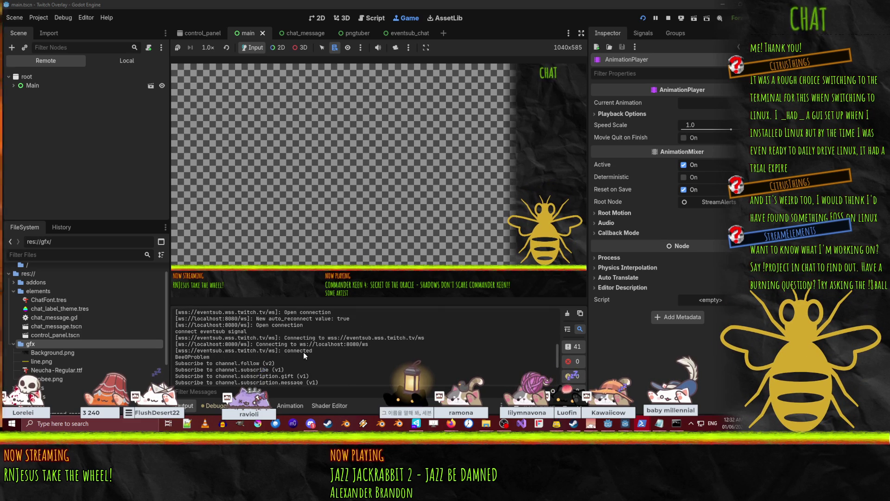
scroll(307, 347, "up", 2)
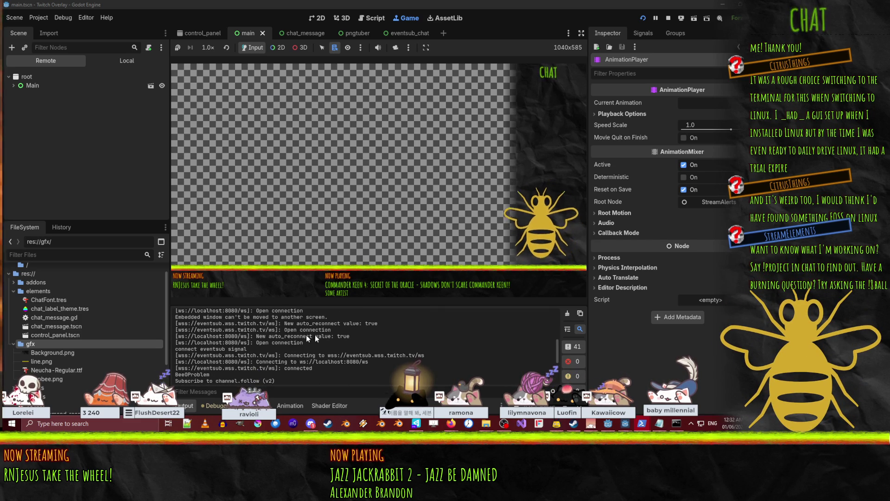
scroll(324, 341, "down", 4)
scroll(350, 338, "down", 1)
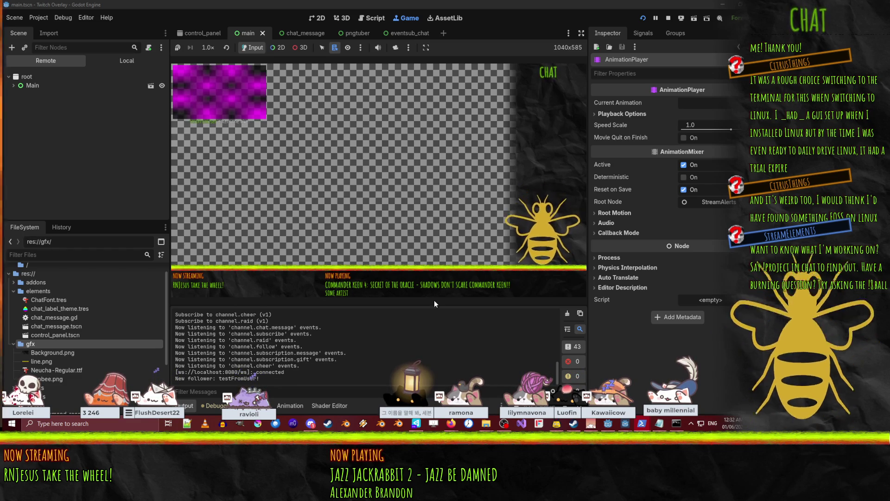
left_click(368, 312)
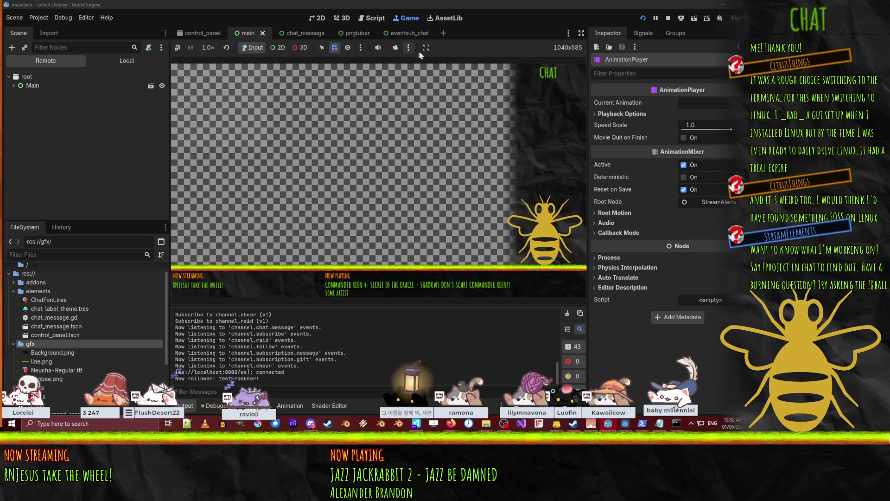
left_click(668, 18)
Step: Uncheck 'Embed Game on Next Play' in the Game view and launch the overlay in its own window
left_click(64, 17)
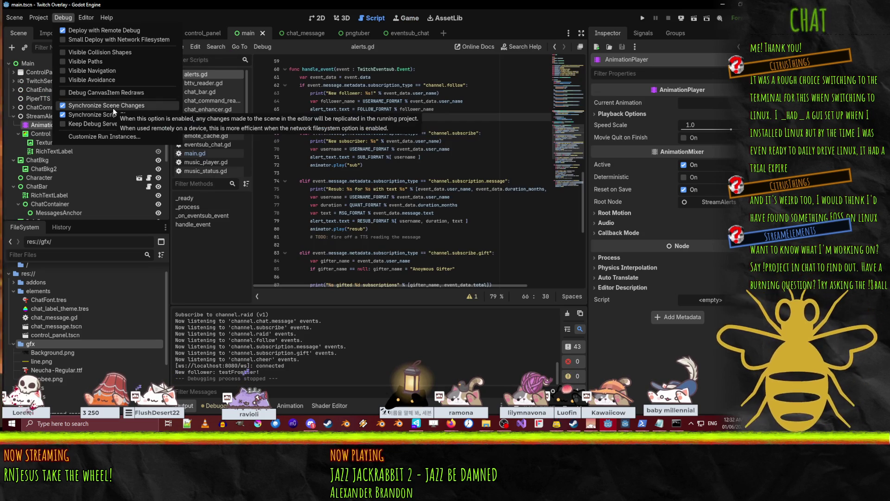
key("Escape")
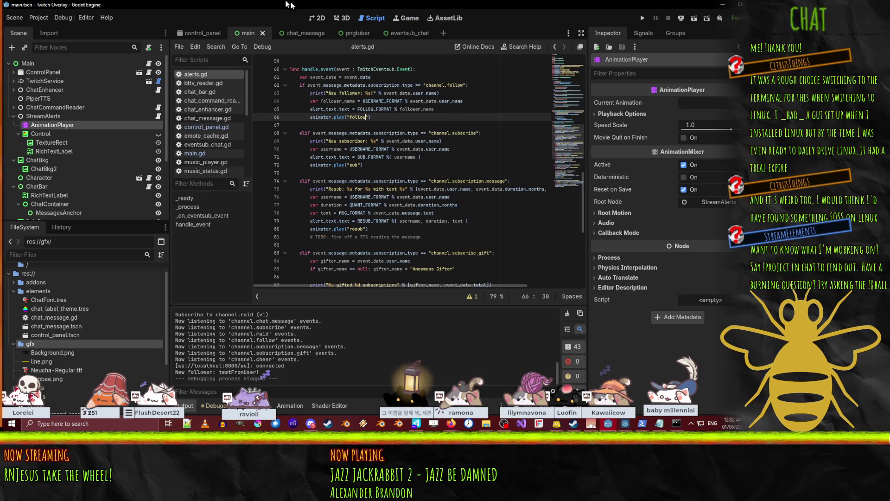
left_click(406, 18)
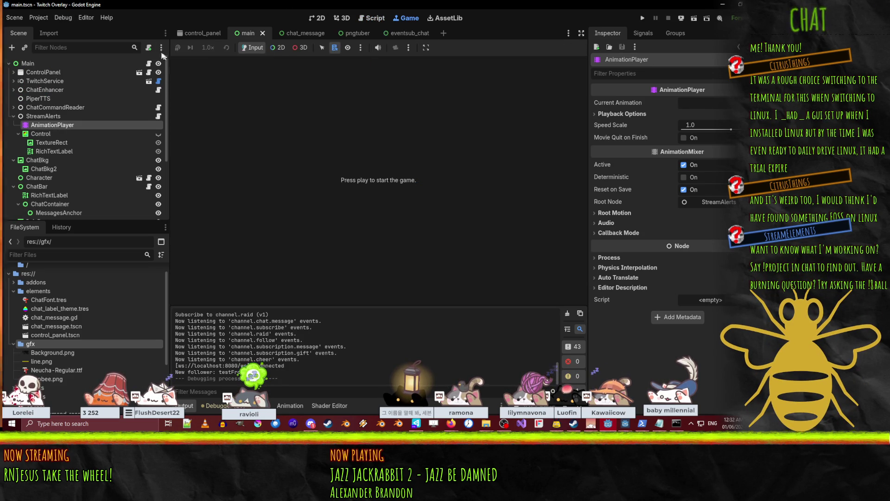
left_click(408, 51)
left_click(407, 51)
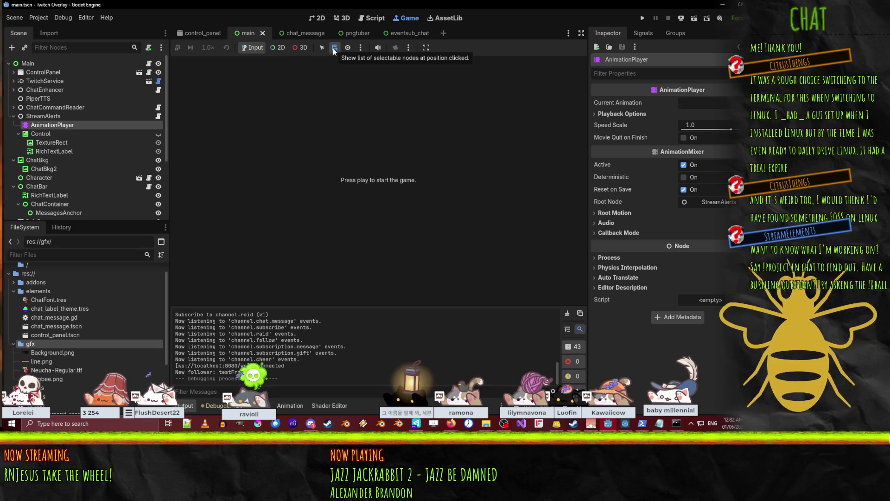
left_click(427, 47)
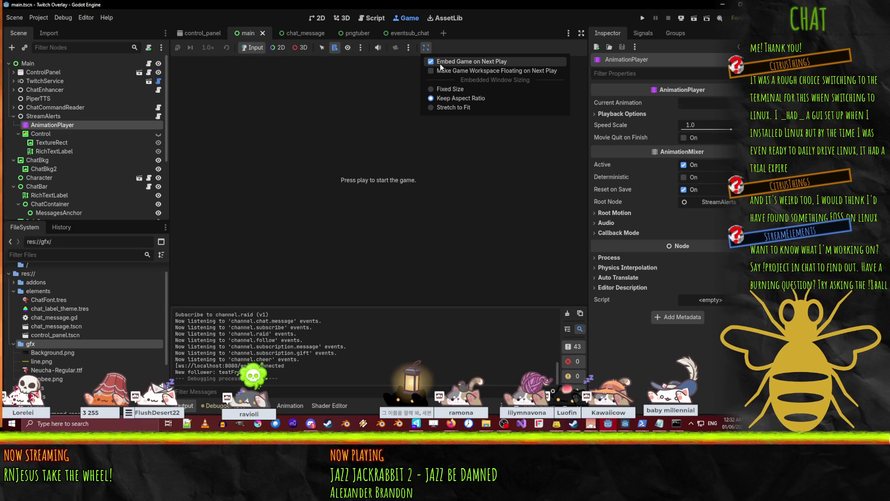
left_click(440, 62)
left_click(427, 48)
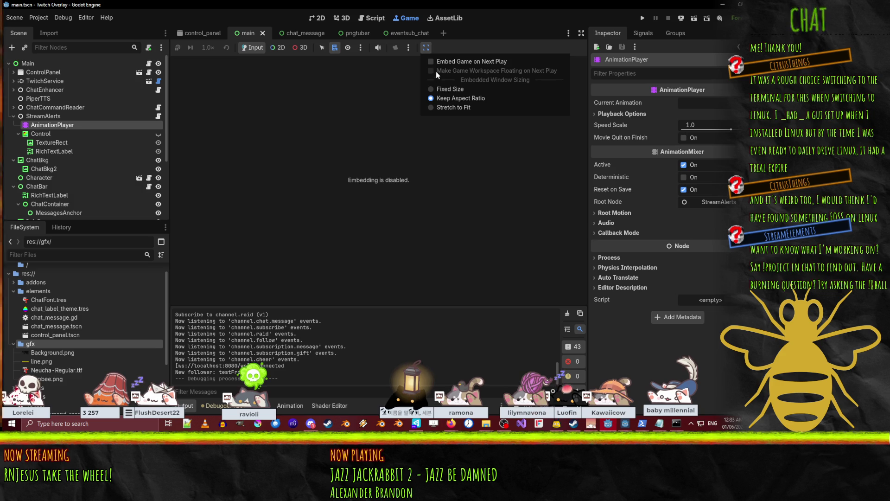
left_click(643, 18)
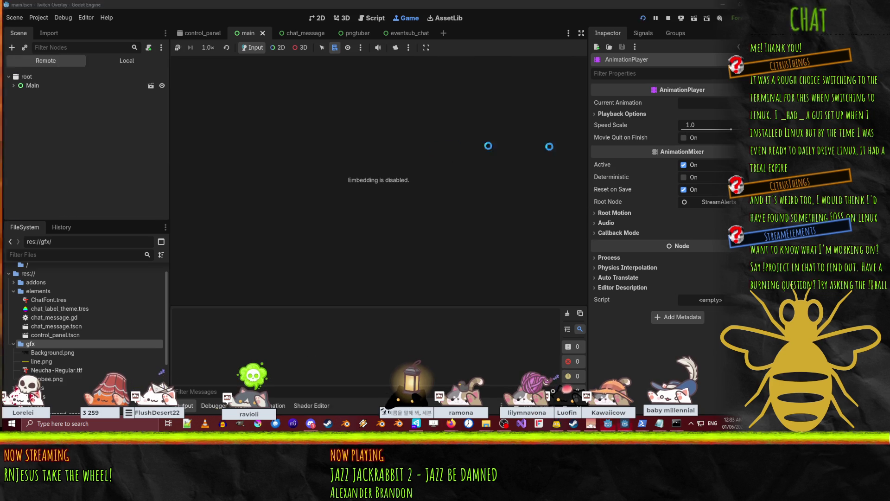